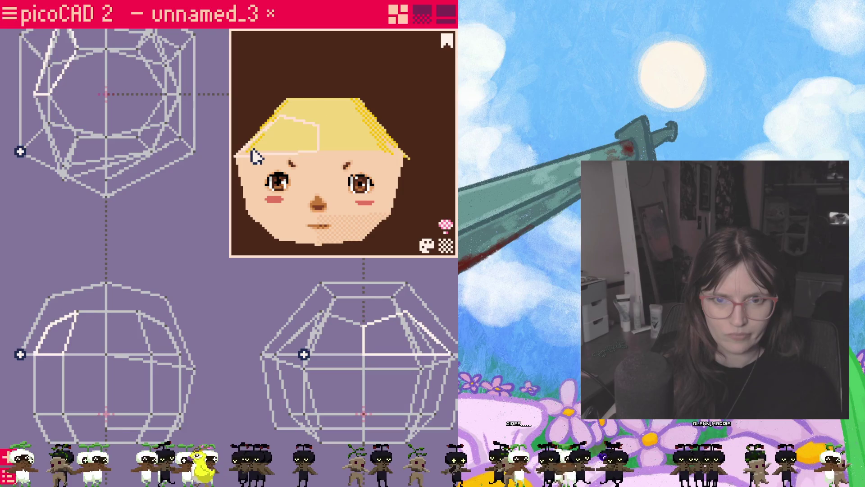
# - Select the hair cap's corner vertices and pull the corner vertex upward
pyautogui.scroll(3, 265, 157)
pyautogui.moveTo(273, 174); pyautogui.dragTo(311, 182, button='right')
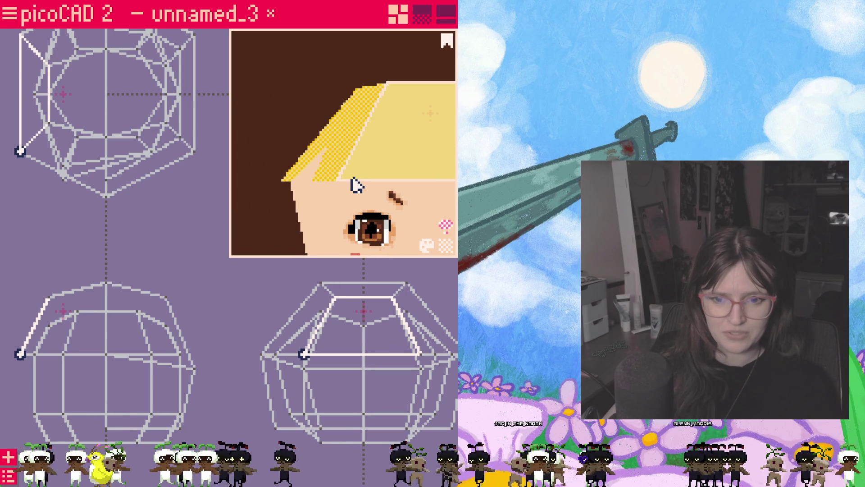
pyautogui.click(305, 354)
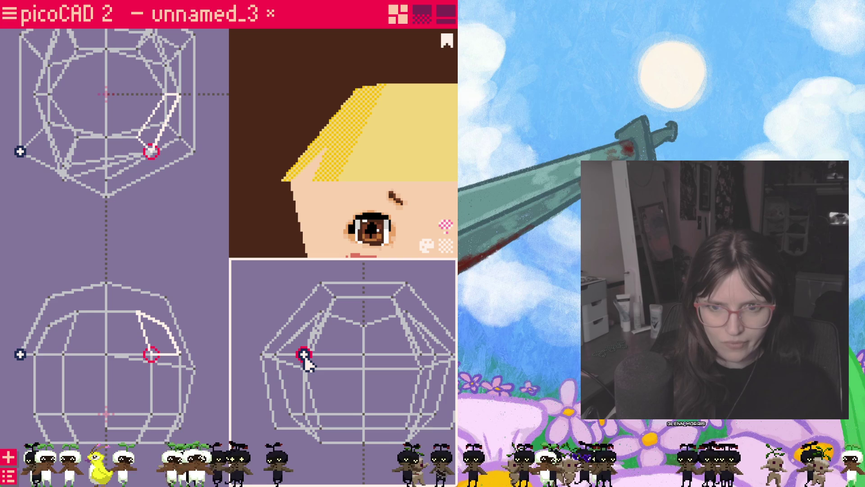
pyautogui.click(64, 167)
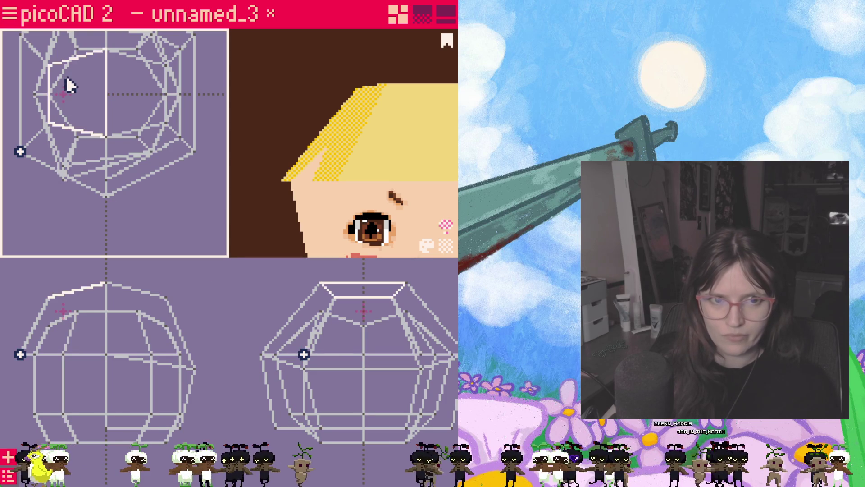
pyautogui.moveTo(67, 83); pyautogui.dragTo(52, 110, button='middle')
pyautogui.click(47, 66)
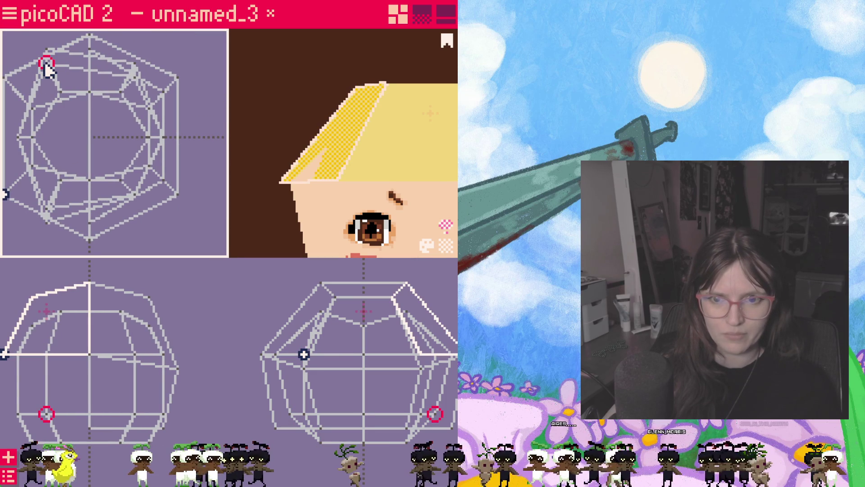
pyautogui.click(45, 64)
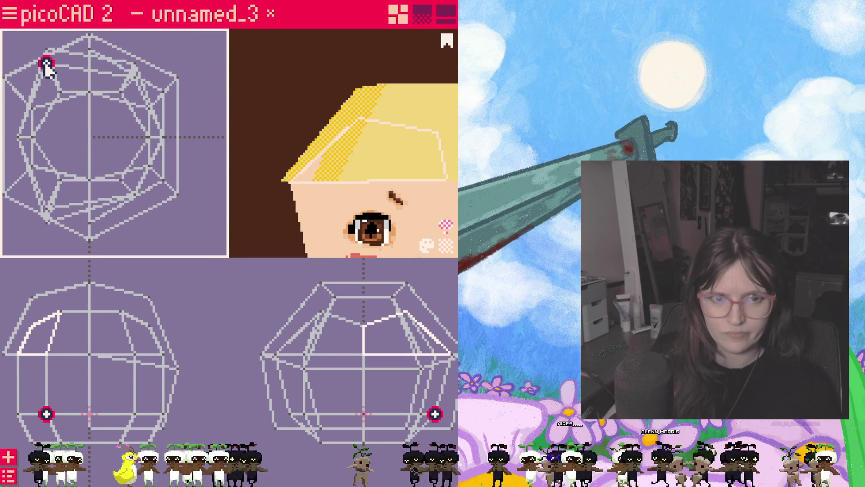
pyautogui.moveTo(46, 63); pyautogui.dragTo(46, 52)
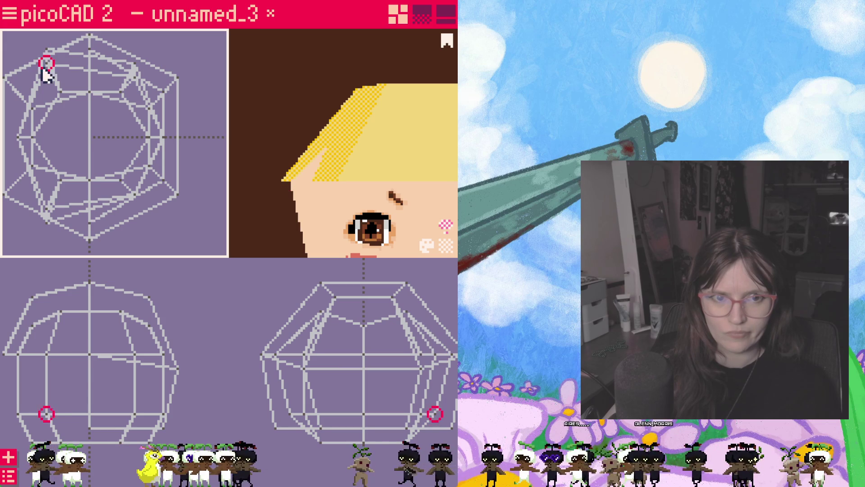
# - Move another hair cap vertex down so the cap wraps the head, then clear the selection
pyautogui.click(32, 108)
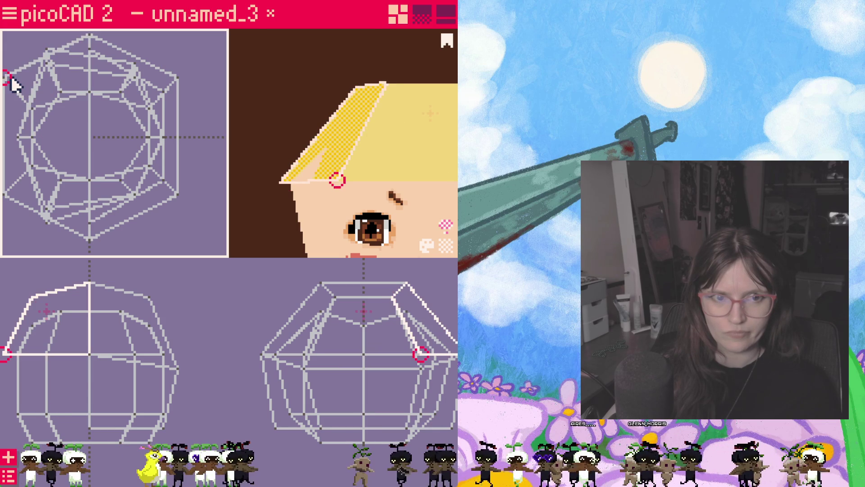
pyautogui.moveTo(22, 93)
pyautogui.mouseDown(button='right')
pyautogui.moveTo(62, 90)
pyautogui.moveTo(54, 74)
pyautogui.mouseUp(button='right')
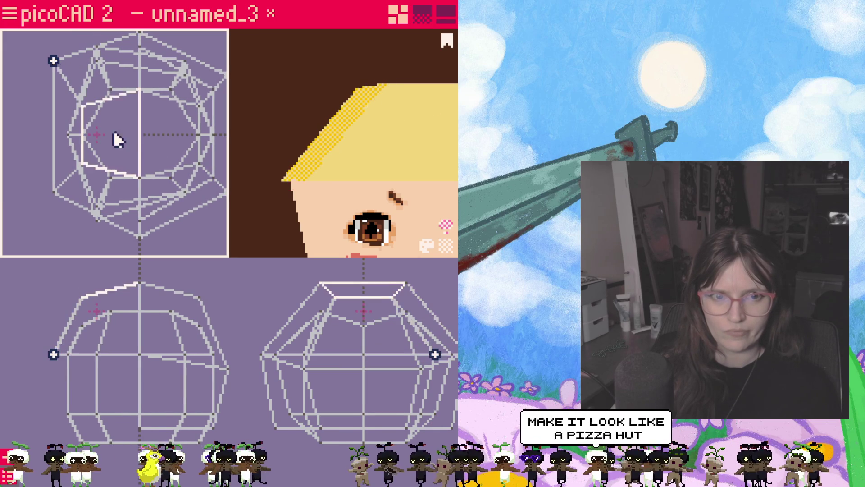
pyautogui.scroll(-1, 108, 139)
pyautogui.moveTo(342, 148)
pyautogui.mouseDown(button='right')
pyautogui.moveTo(381, 219)
pyautogui.moveTo(319, 209)
pyautogui.moveTo(361, 217)
pyautogui.mouseUp(button='right')
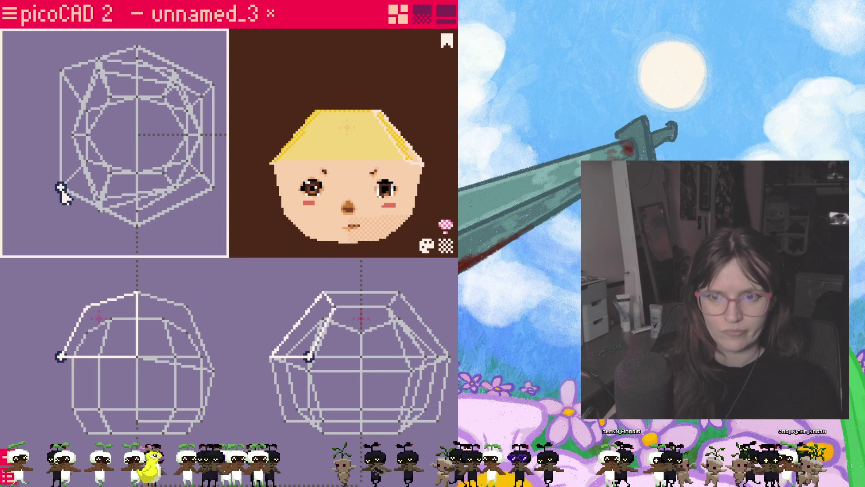
pyautogui.moveTo(62, 190); pyautogui.dragTo(63, 201)
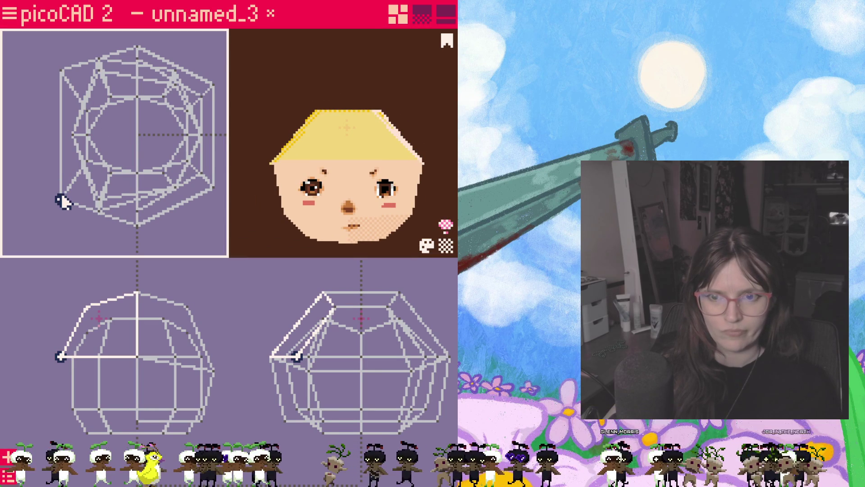
pyautogui.click(201, 239)
pyautogui.scroll(5, 424, 232)
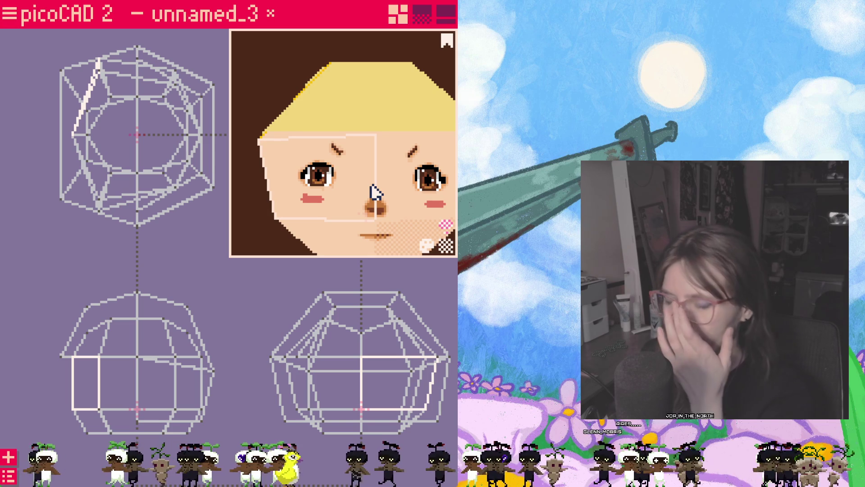
# - Select and inspect several faces of the hair cap from different angles
pyautogui.click(454, 128)
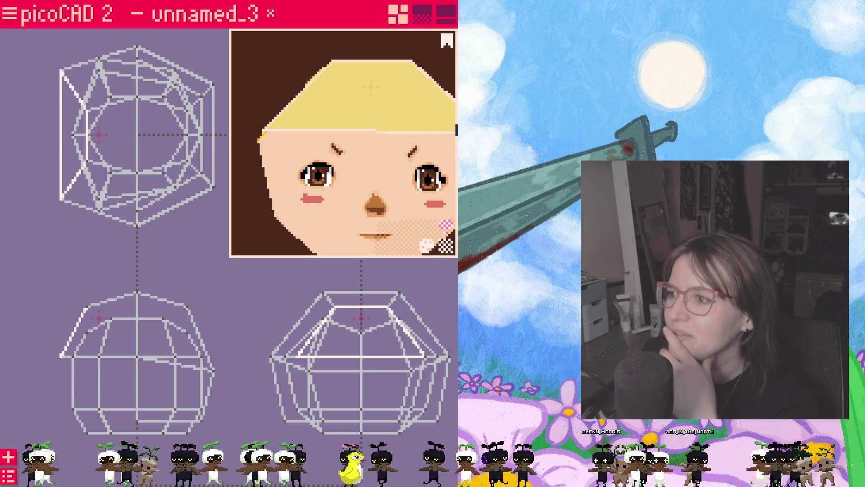
pyautogui.moveTo(422, 128); pyautogui.dragTo(361, 141, button='right')
pyautogui.click(392, 167)
pyautogui.moveTo(393, 167)
pyautogui.mouseDown(button='right')
pyautogui.moveTo(426, 199)
pyautogui.moveTo(362, 185)
pyautogui.moveTo(378, 171)
pyautogui.moveTo(386, 185)
pyautogui.moveTo(402, 180)
pyautogui.moveTo(373, 193)
pyautogui.moveTo(323, 194)
pyautogui.moveTo(333, 192)
pyautogui.mouseUp(button='right')
pyautogui.click(385, 188)
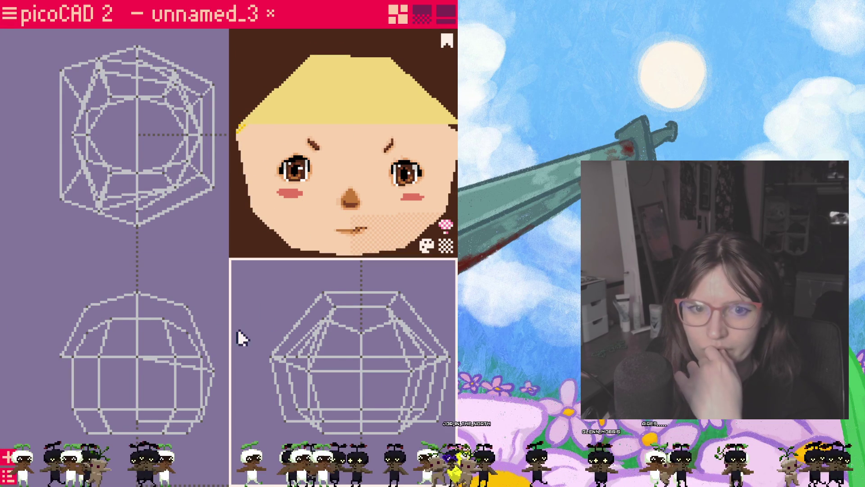
# - Turn the preview back to the front and bring up the add-shape menu
pyautogui.scroll(-2, 342, 179)
pyautogui.moveTo(344, 166)
pyautogui.mouseDown(button='right')
pyautogui.moveTo(387, 183)
pyautogui.moveTo(329, 251)
pyautogui.mouseUp(button='right')
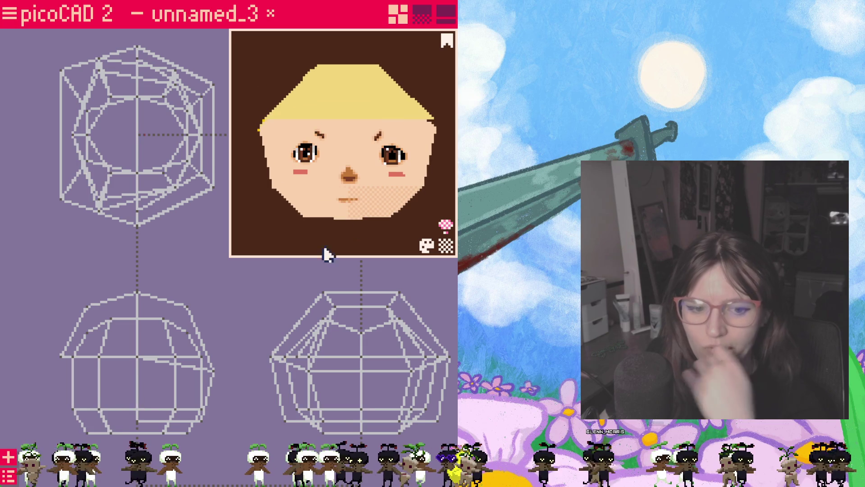
pyautogui.scroll(3, 266, 178)
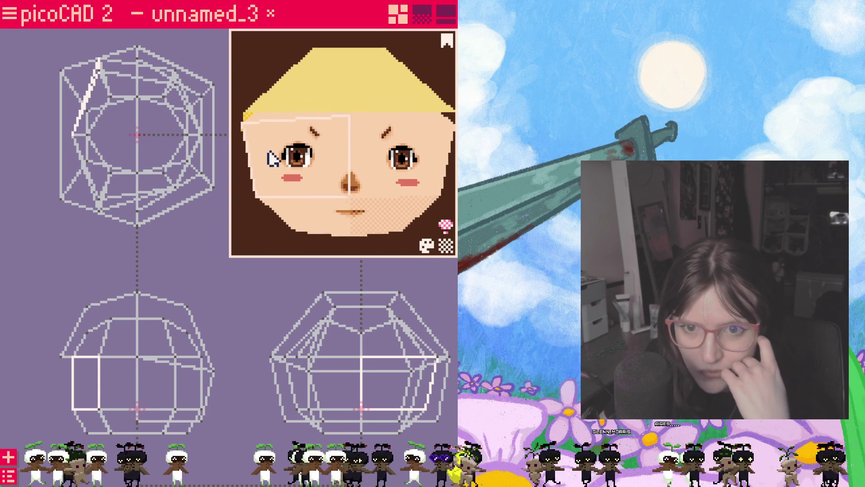
pyautogui.click(8, 456)
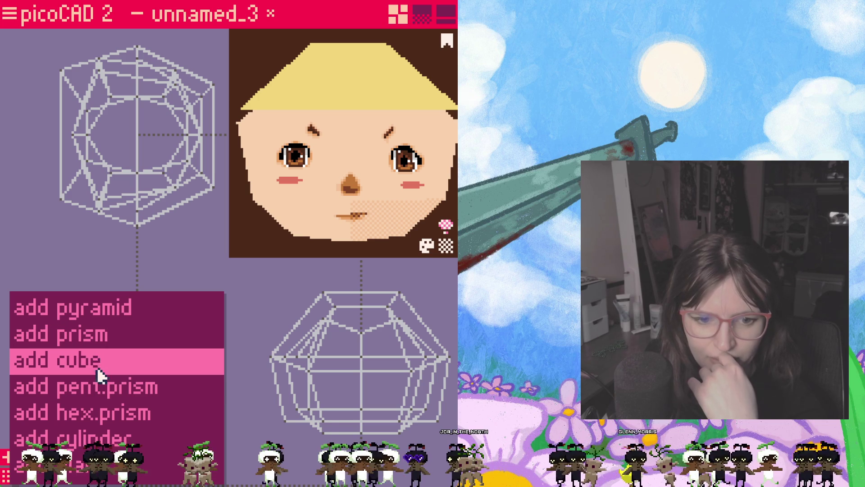
# - Add a pyramid, move it up and left, then delete it
pyautogui.click(101, 308)
pyautogui.moveTo(254, 419); pyautogui.dragTo(244, 360, button='middle')
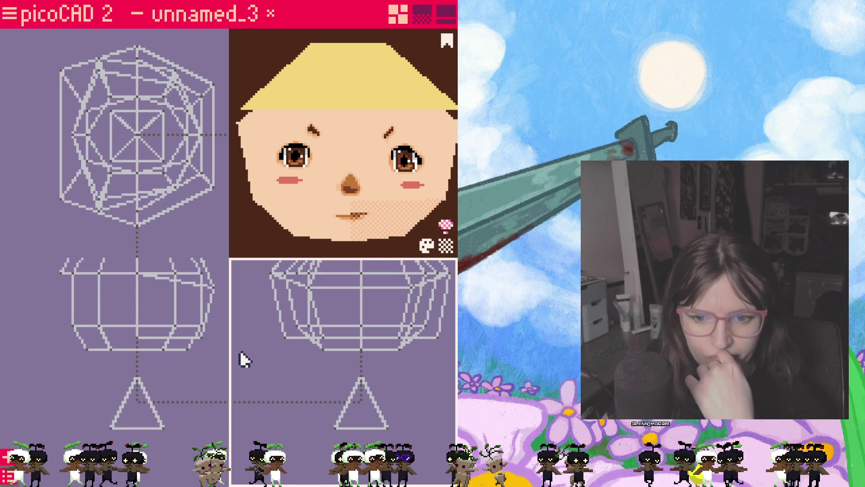
pyautogui.moveTo(357, 417)
pyautogui.mouseDown()
pyautogui.moveTo(271, 402)
pyautogui.moveTo(256, 383)
pyautogui.moveTo(256, 402)
pyautogui.mouseUp()
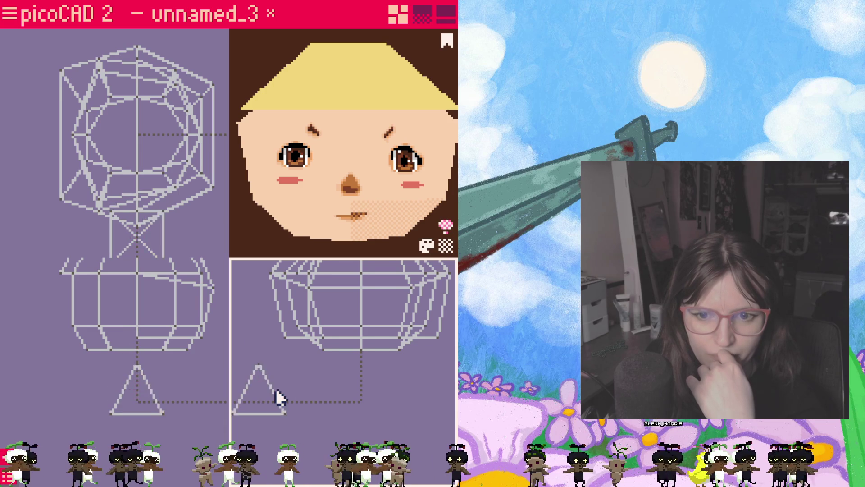
pyautogui.scroll(-1, 282, 387)
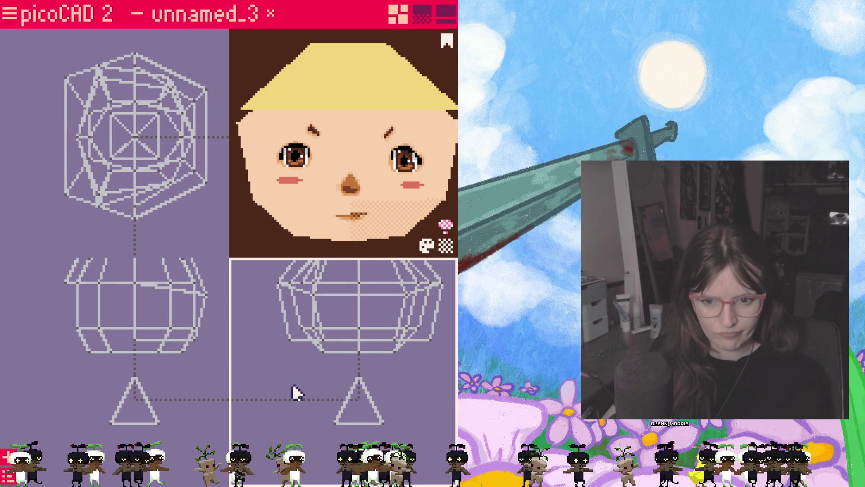
pyautogui.press('Delete')
# - Add another pyramid and remove it with Delete mesh
pyautogui.rightClick(279, 362)
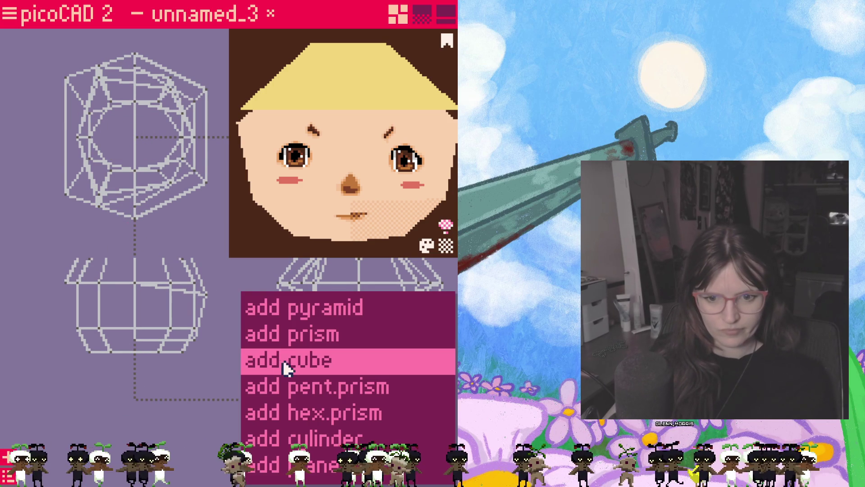
pyautogui.click(301, 315)
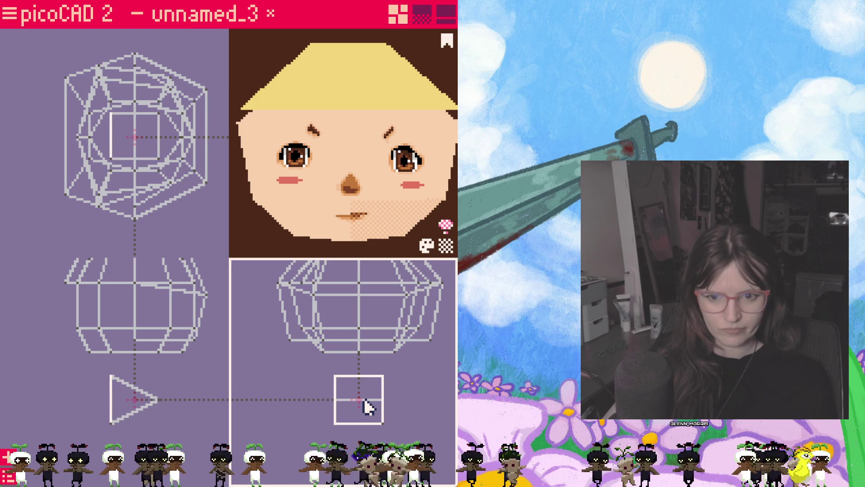
pyautogui.moveTo(366, 407)
pyautogui.mouseDown(button='middle')
pyautogui.moveTo(312, 411)
pyautogui.moveTo(345, 432)
pyautogui.moveTo(338, 442)
pyautogui.mouseUp(button='middle')
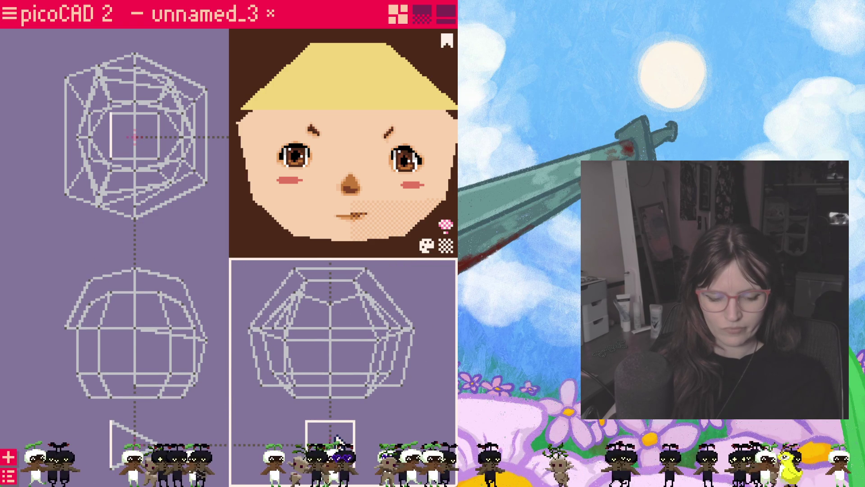
pyautogui.rightClick(338, 440)
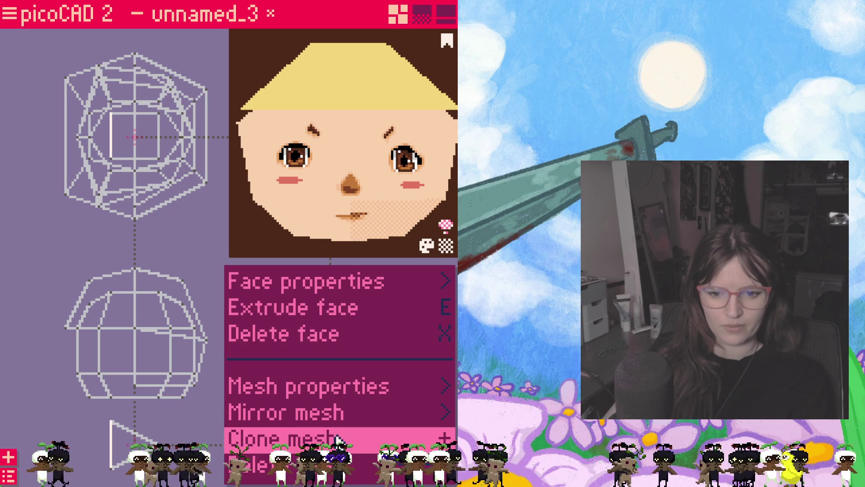
pyautogui.click(297, 464)
# - Add a prism mesh, then delete the small box mesh
pyautogui.rightClick(299, 433)
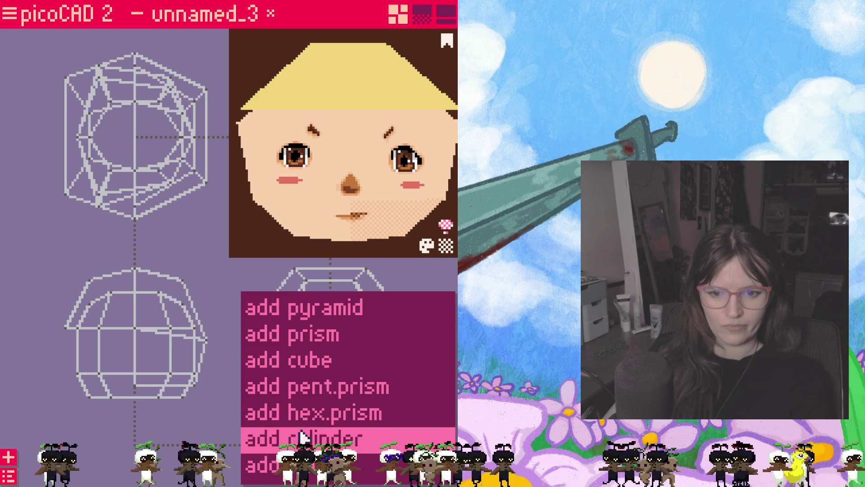
pyautogui.click(300, 337)
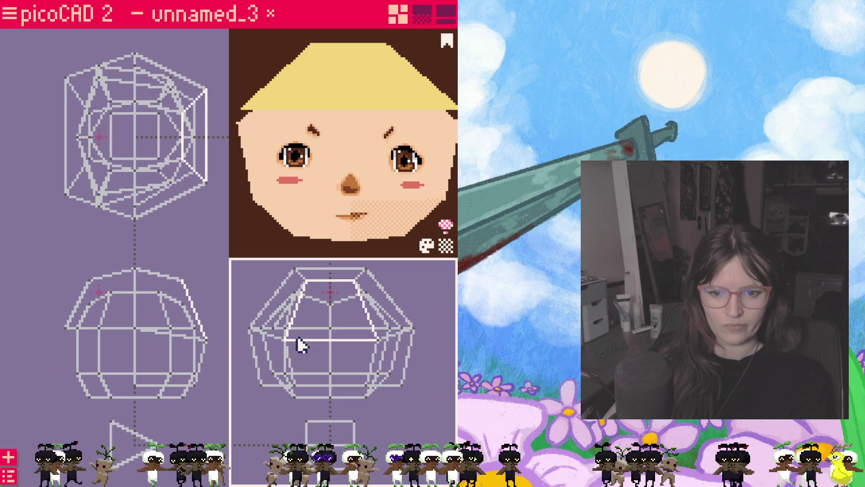
pyautogui.click(315, 435)
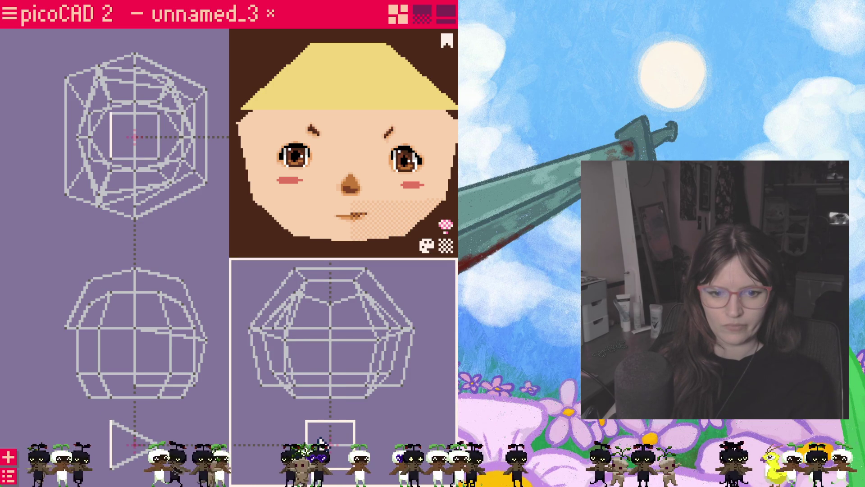
pyautogui.rightClick(320, 442)
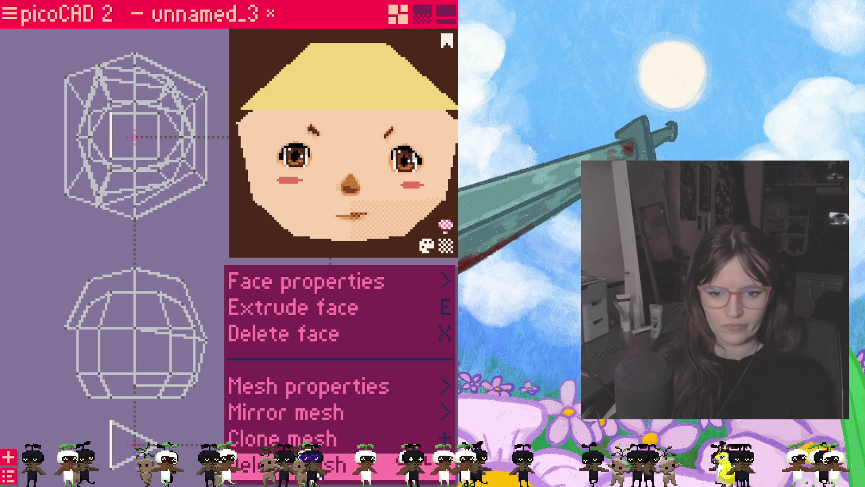
pyautogui.click(289, 464)
# - Add a new prism below the head and drag two vertices left into a wedge
pyautogui.rightClick(266, 440)
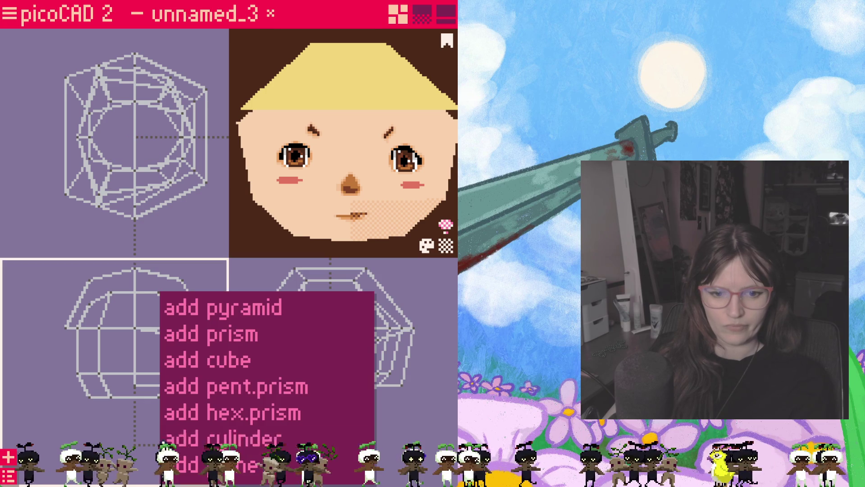
pyautogui.click(222, 342)
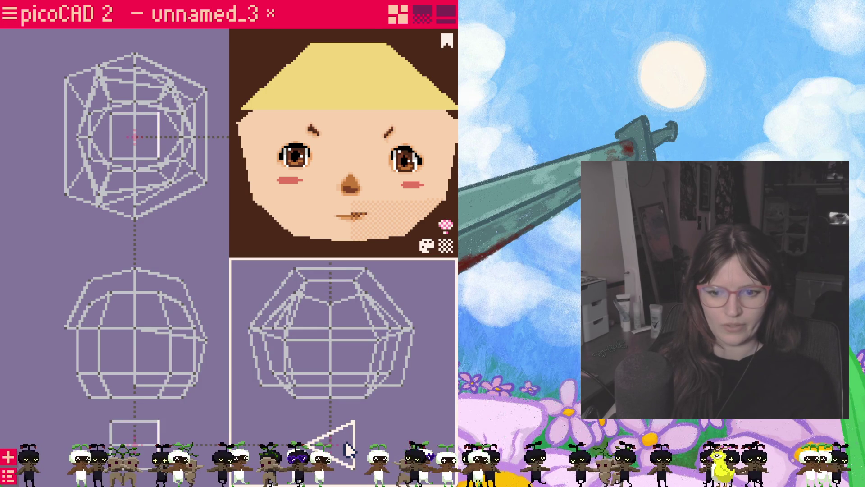
pyautogui.moveTo(355, 423); pyautogui.dragTo(270, 409)
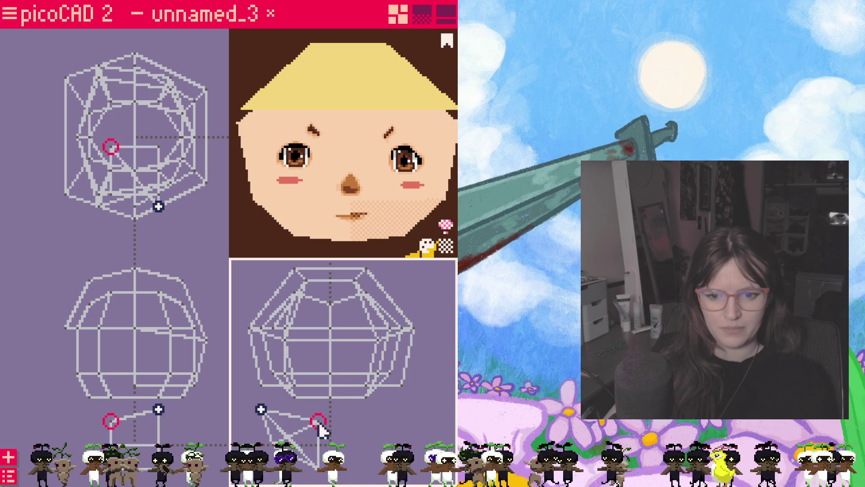
pyautogui.moveTo(320, 471)
pyautogui.mouseDown()
pyautogui.moveTo(297, 416)
pyautogui.moveTo(289, 422)
pyautogui.moveTo(241, 361)
pyautogui.moveTo(257, 315)
pyautogui.moveTo(282, 348)
pyautogui.moveTo(292, 319)
pyautogui.moveTo(277, 425)
pyautogui.mouseUp()
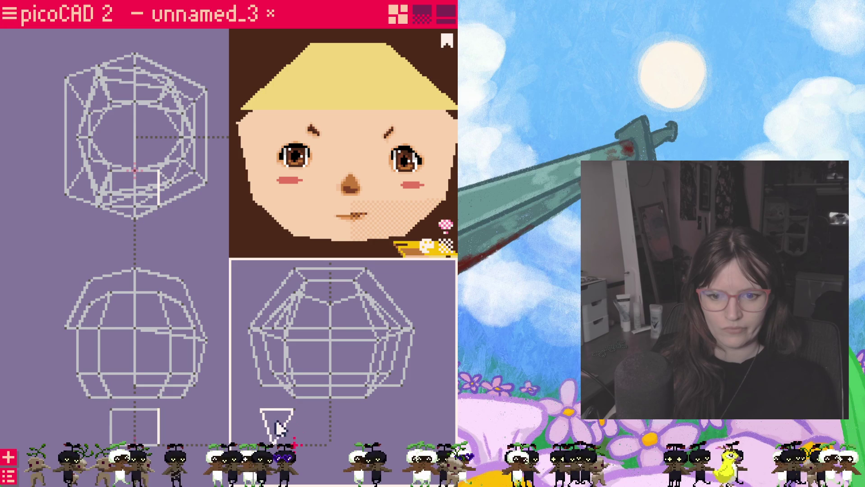
# - Hide the head in the object overview
pyautogui.press('o')
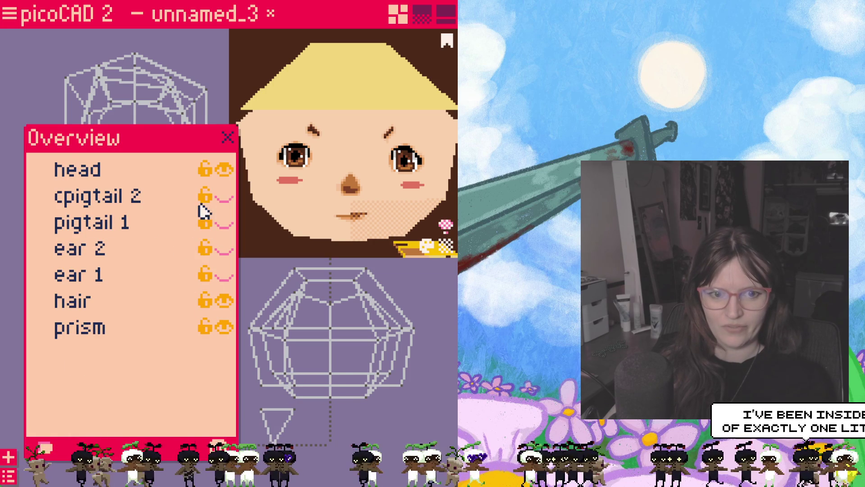
pyautogui.click(226, 170)
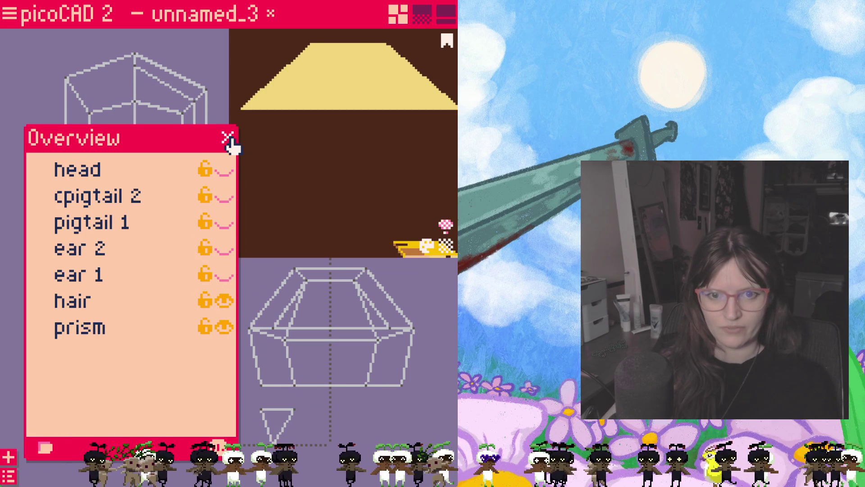
pyautogui.click(227, 137)
# - Move the small box beside the hair and stretch its tip down into a long pointed strand
pyautogui.moveTo(275, 426)
pyautogui.mouseDown()
pyautogui.moveTo(256, 412)
pyautogui.moveTo(316, 349)
pyautogui.moveTo(286, 354)
pyautogui.mouseUp()
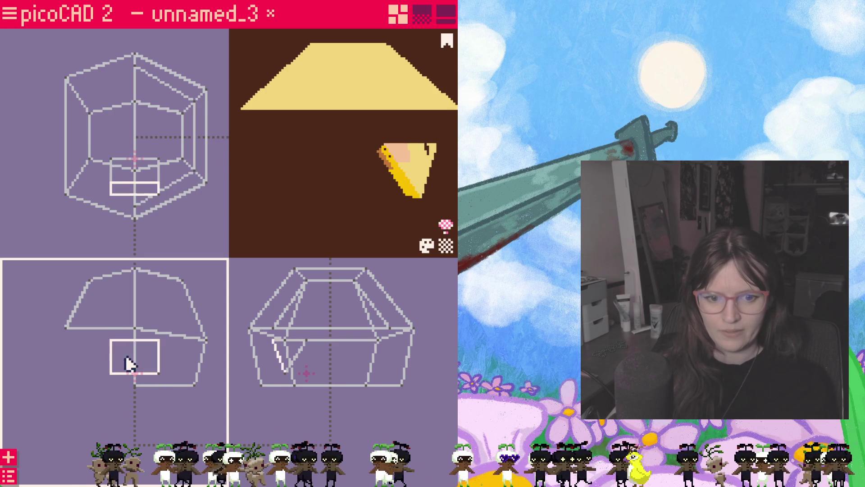
pyautogui.moveTo(126, 358)
pyautogui.mouseDown()
pyautogui.moveTo(76, 351)
pyautogui.moveTo(89, 361)
pyautogui.mouseUp()
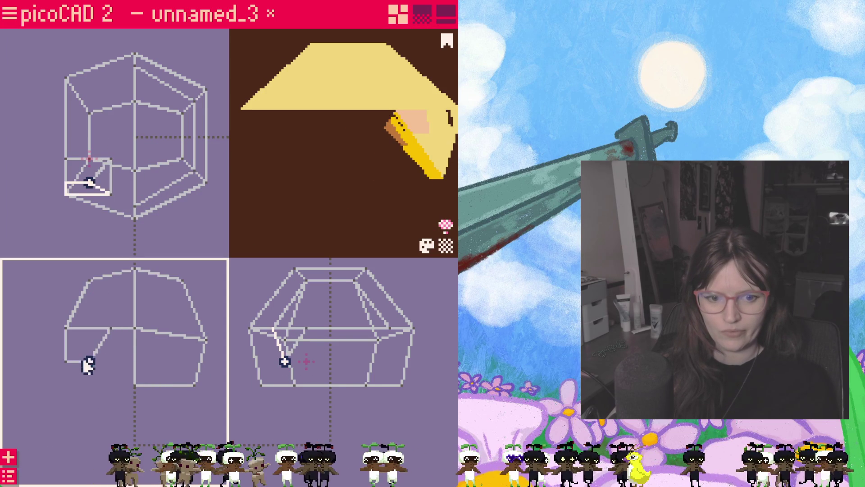
pyautogui.click(108, 337)
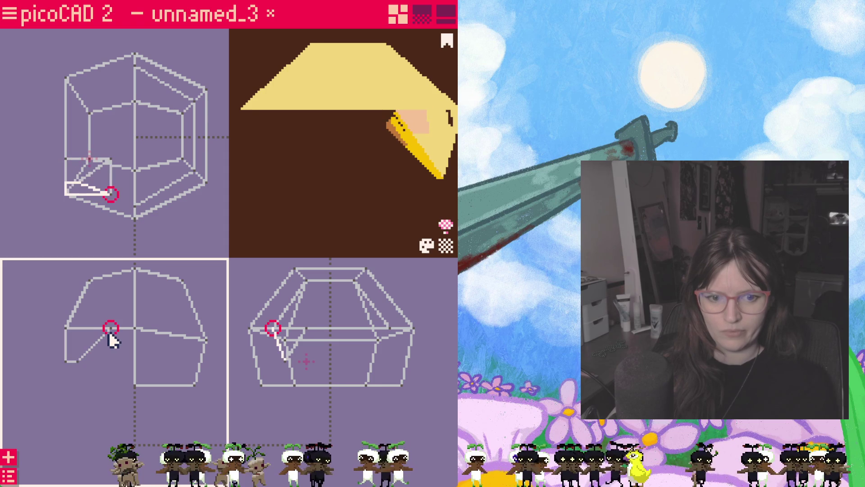
pyautogui.moveTo(81, 333)
pyautogui.mouseDown()
pyautogui.moveTo(109, 332)
pyautogui.moveTo(80, 334)
pyautogui.mouseUp()
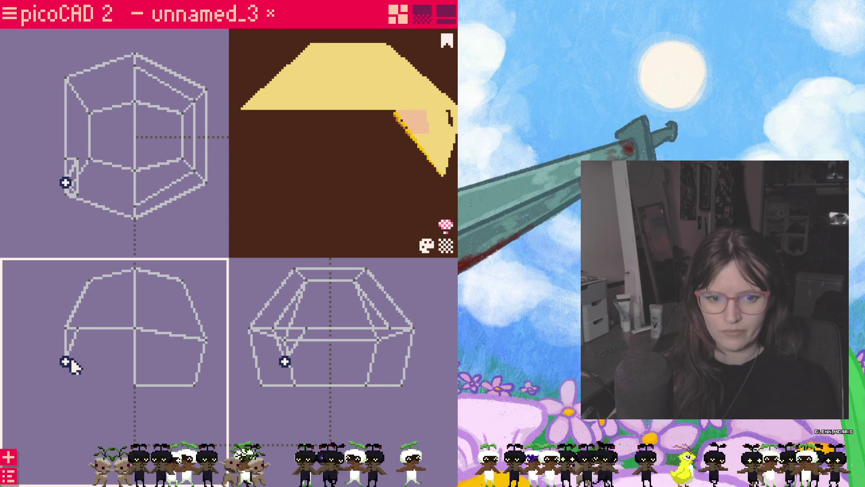
pyautogui.click(171, 366)
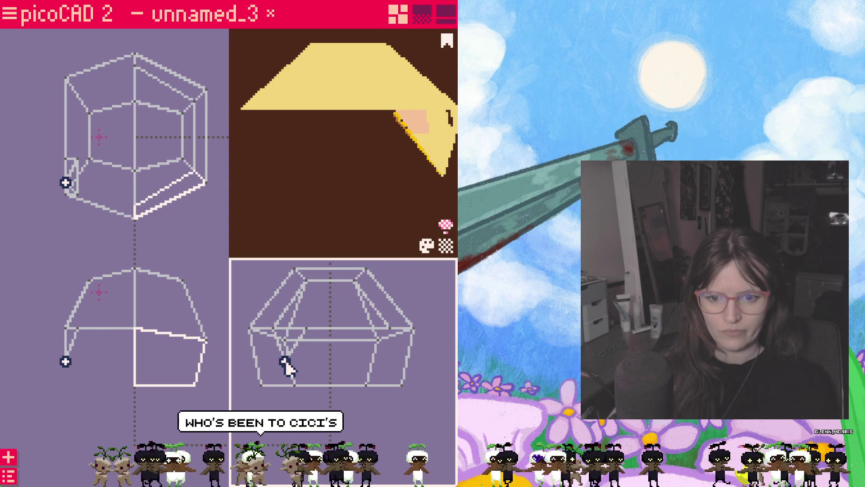
pyautogui.moveTo(287, 368); pyautogui.dragTo(287, 373)
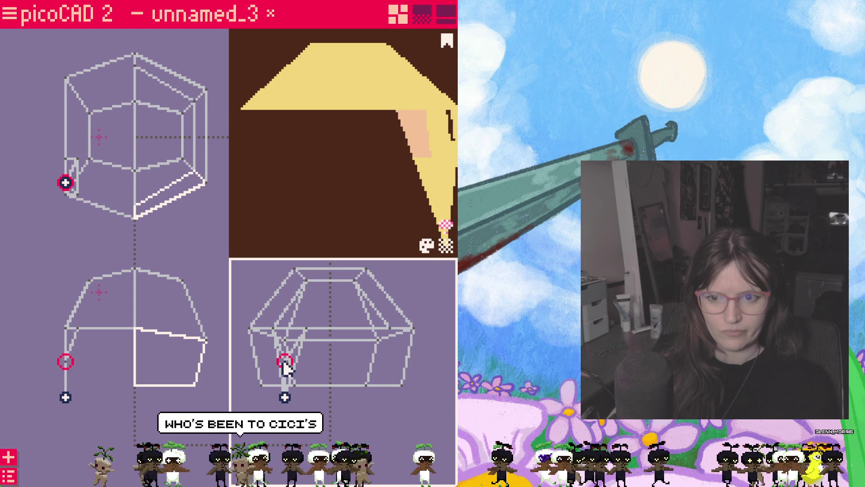
pyautogui.click(285, 399)
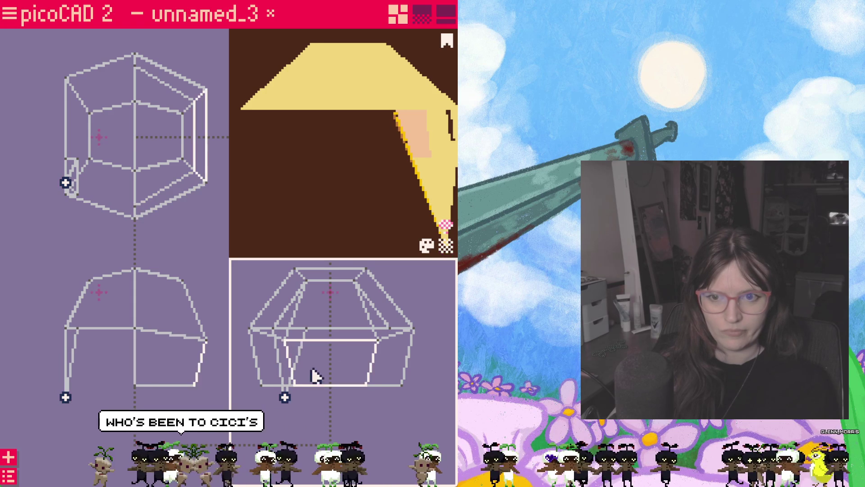
pyautogui.moveTo(333, 225)
pyautogui.mouseDown(button='right')
pyautogui.moveTo(373, 196)
pyautogui.moveTo(387, 217)
pyautogui.moveTo(357, 178)
pyautogui.mouseUp(button='right')
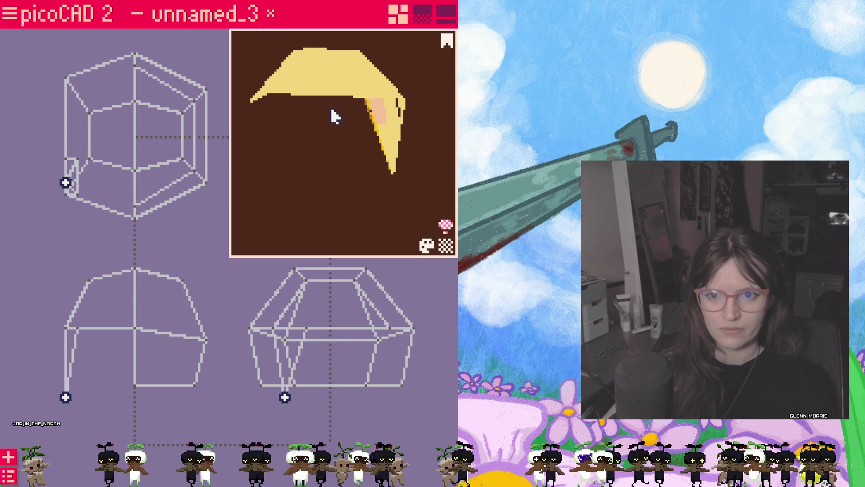
# - Reopen the list of scene objects
pyautogui.click(10, 17)
pyautogui.click(10, 17)
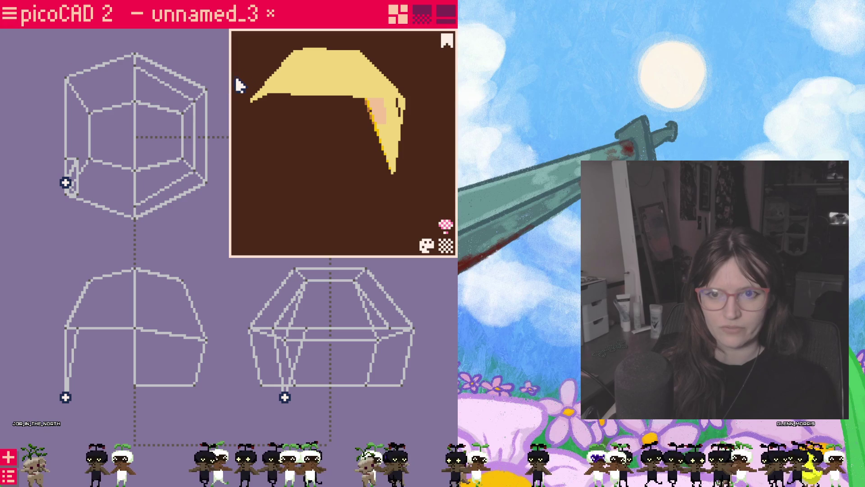
pyautogui.click(9, 476)
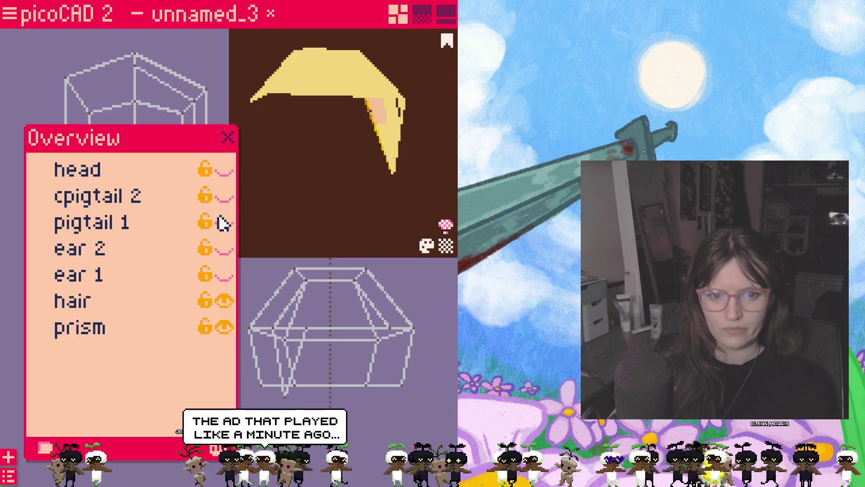
# - Show the head again and pull the strand's vertices left toward the face
pyautogui.click(225, 171)
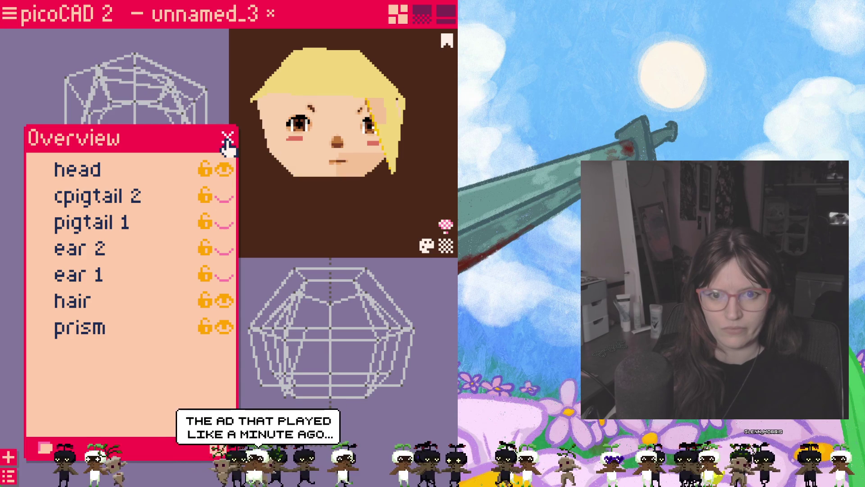
pyautogui.click(228, 137)
pyautogui.moveTo(360, 180)
pyautogui.mouseDown()
pyautogui.moveTo(386, 173)
pyautogui.moveTo(356, 167)
pyautogui.moveTo(336, 269)
pyautogui.mouseUp()
pyautogui.click(303, 325)
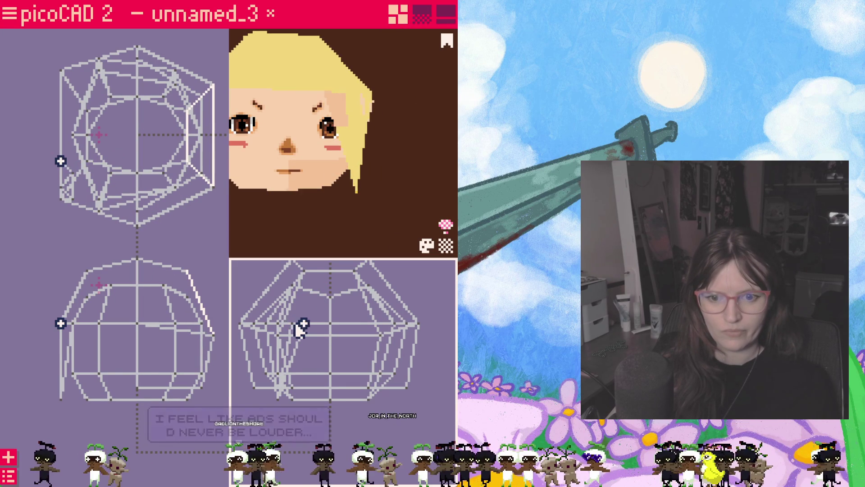
pyautogui.moveTo(301, 325); pyautogui.dragTo(292, 323)
pyautogui.click(303, 324)
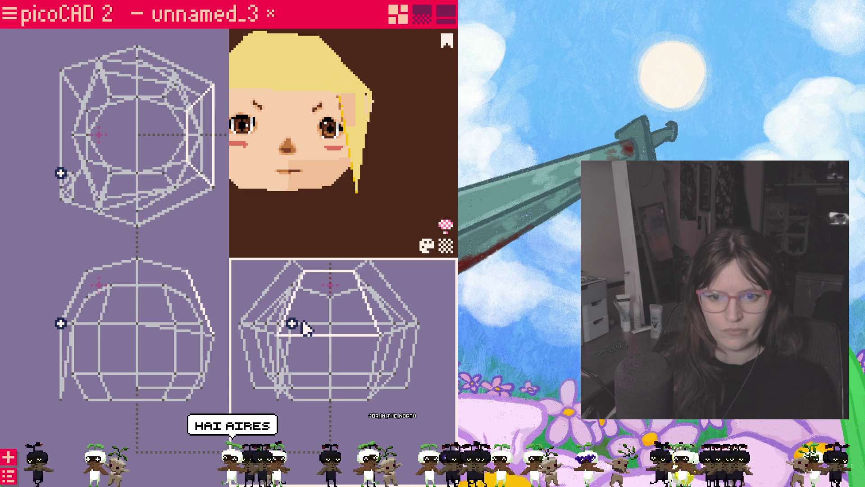
pyautogui.click(293, 323)
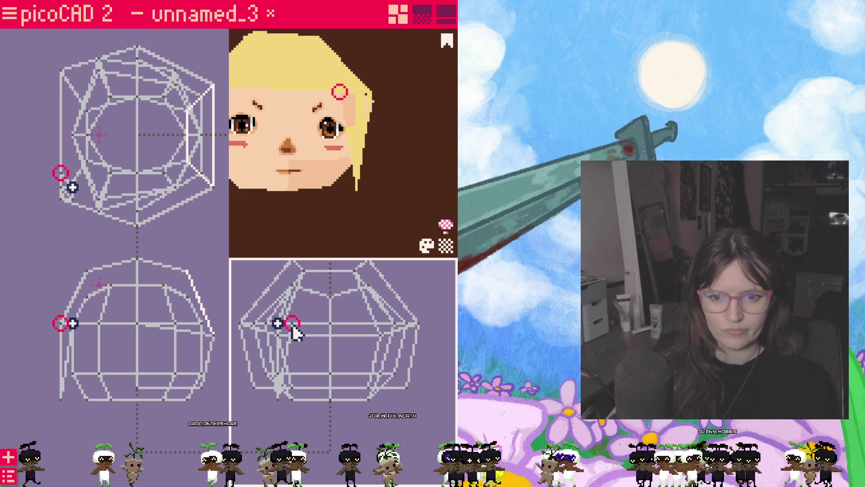
pyautogui.moveTo(290, 321); pyautogui.dragTo(277, 322)
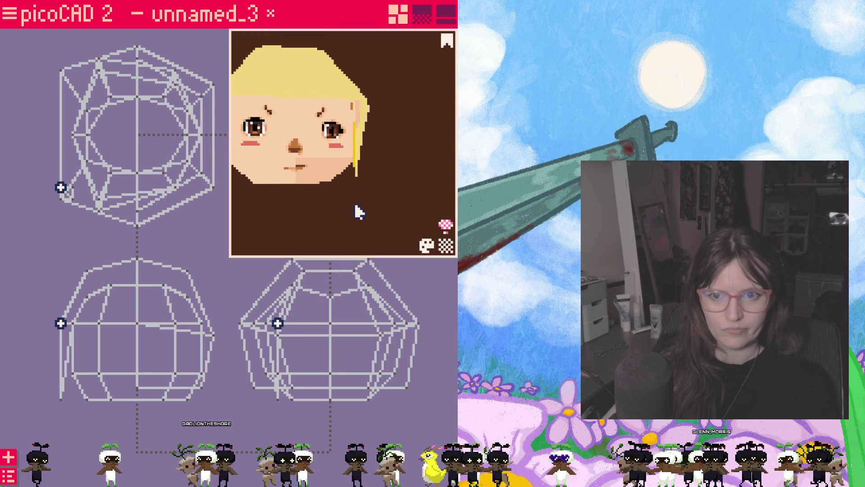
# - Inspect the tucked strand from several angles and reopen the object list
pyautogui.moveTo(354, 202)
pyautogui.mouseDown()
pyautogui.moveTo(351, 227)
pyautogui.moveTo(356, 158)
pyautogui.moveTo(420, 185)
pyautogui.moveTo(396, 179)
pyautogui.mouseUp()
pyautogui.scroll(4, 355, 158)
pyautogui.scroll(-3, 387, 183)
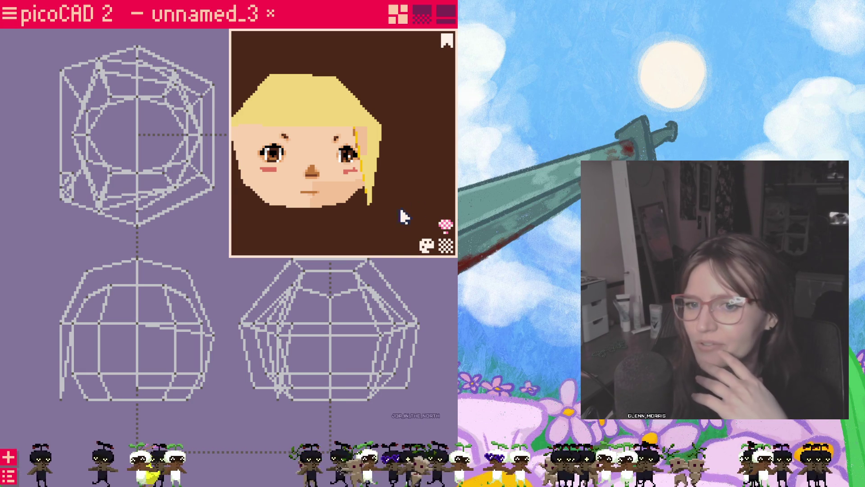
pyautogui.moveTo(405, 216)
pyautogui.mouseDown()
pyautogui.moveTo(361, 231)
pyautogui.moveTo(385, 220)
pyautogui.moveTo(374, 223)
pyautogui.moveTo(378, 244)
pyautogui.mouseUp()
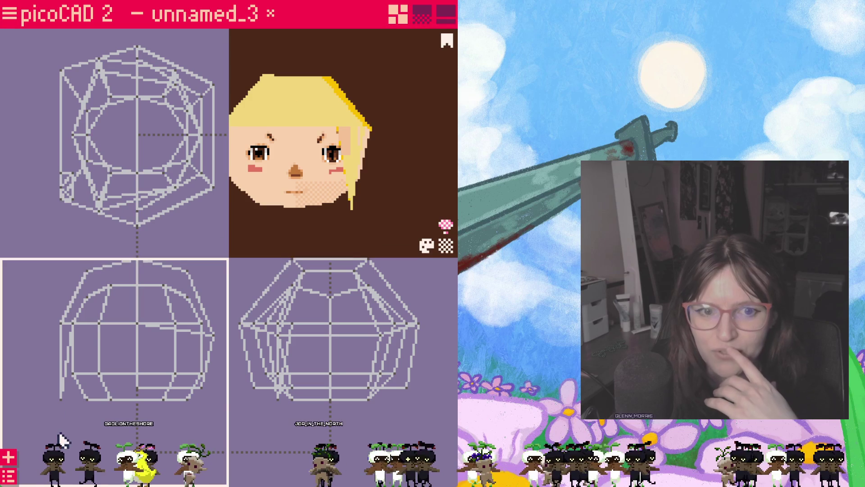
pyautogui.click(9, 476)
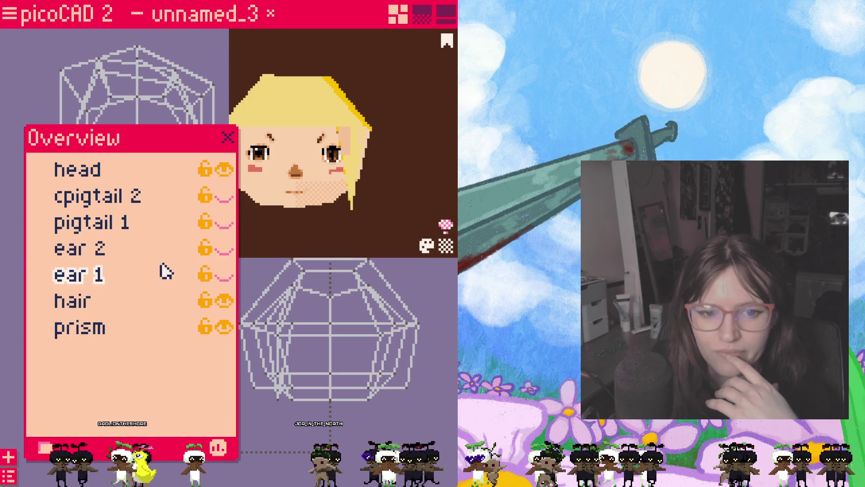
# - Hide the head and adjust lower hair vertices, undoing the last vertex move
pyautogui.click(220, 171)
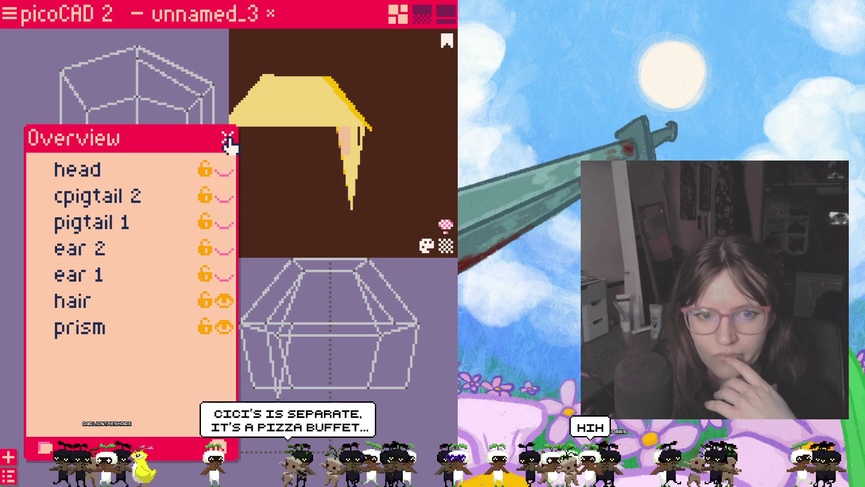
pyautogui.click(228, 140)
pyautogui.click(279, 336)
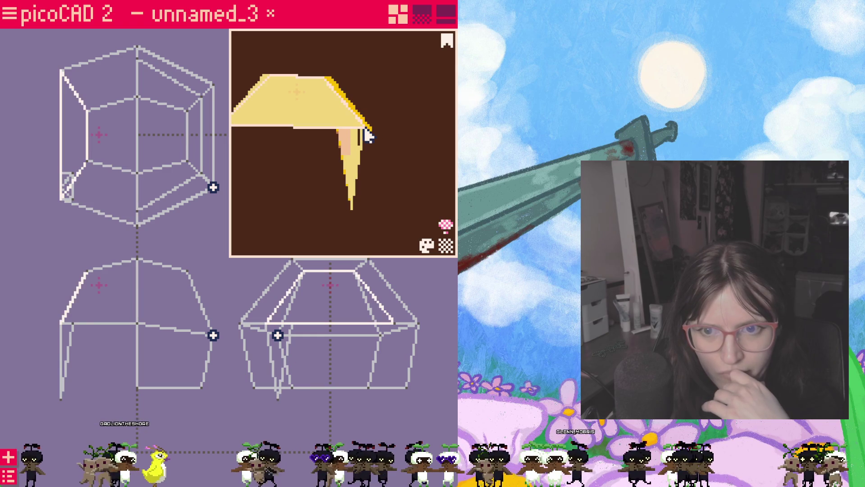
pyautogui.moveTo(336, 142)
pyautogui.mouseDown(button='right')
pyautogui.moveTo(353, 183)
pyautogui.moveTo(345, 141)
pyautogui.moveTo(303, 100)
pyautogui.mouseUp(button='right')
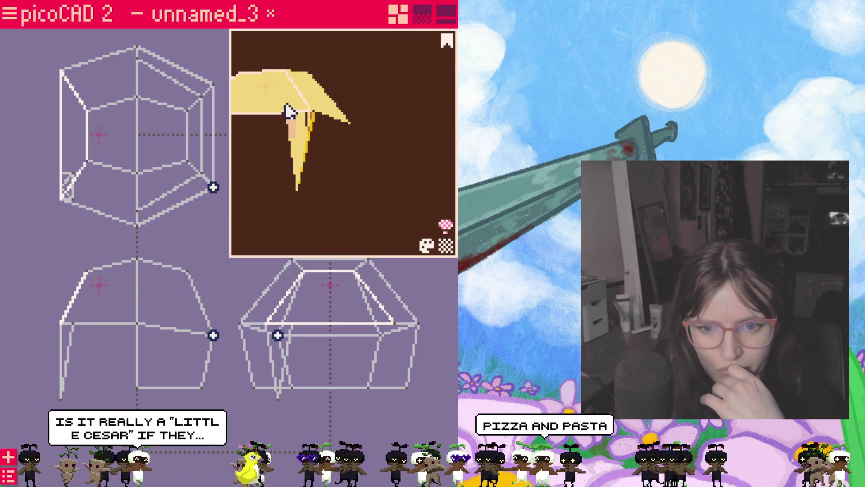
pyautogui.click(267, 335)
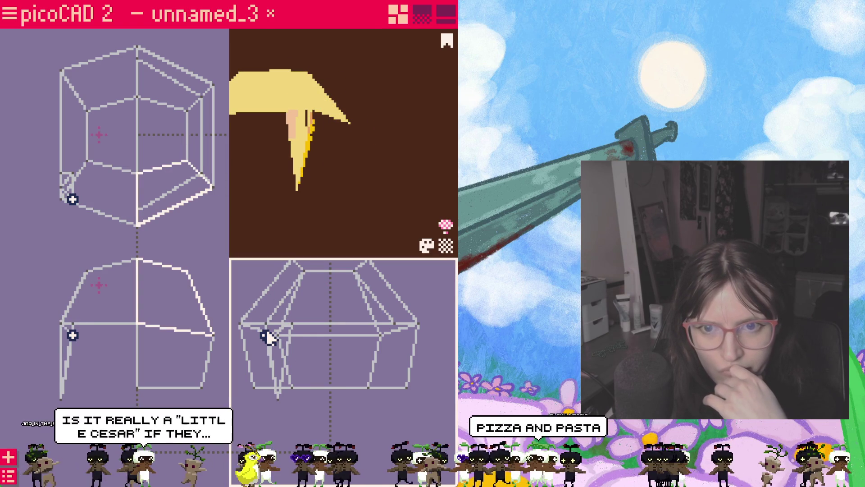
pyautogui.moveTo(268, 337)
pyautogui.mouseDown()
pyautogui.moveTo(269, 329)
pyautogui.moveTo(269, 340)
pyautogui.mouseUp()
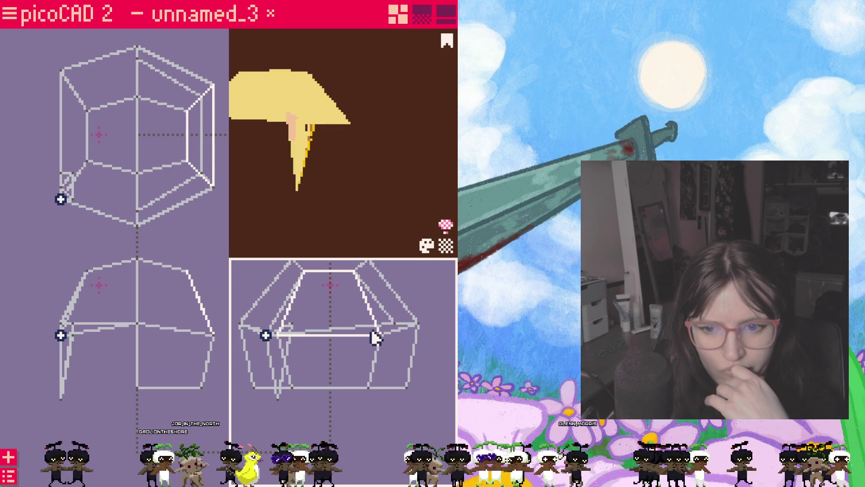
pyautogui.moveTo(381, 339)
pyautogui.mouseDown()
pyautogui.moveTo(383, 348)
pyautogui.moveTo(380, 333)
pyautogui.mouseUp()
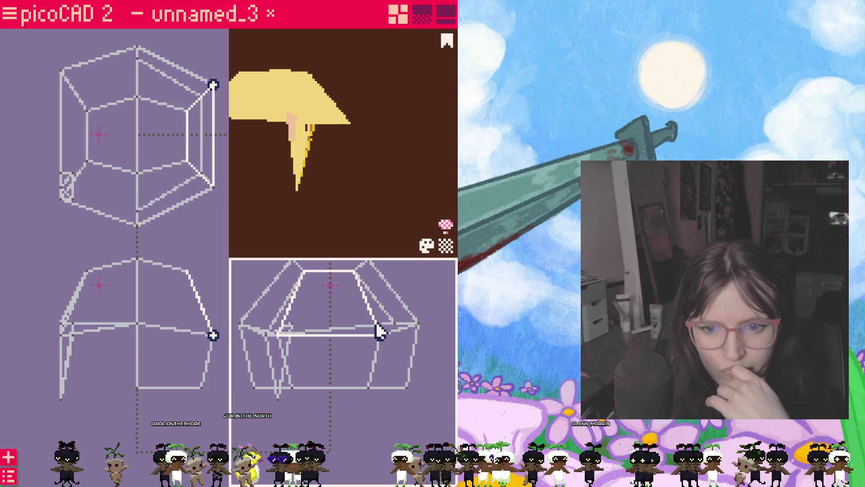
pyautogui.hotkey('ctrl', 'z')
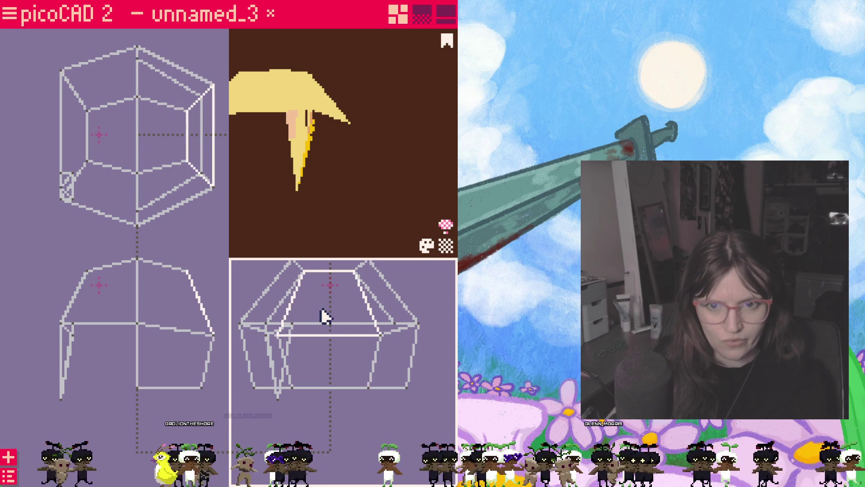
# - Raise and rotate the selected hair piece
pyautogui.moveTo(299, 234)
pyautogui.mouseDown()
pyautogui.moveTo(329, 235)
pyautogui.moveTo(316, 238)
pyautogui.mouseUp()
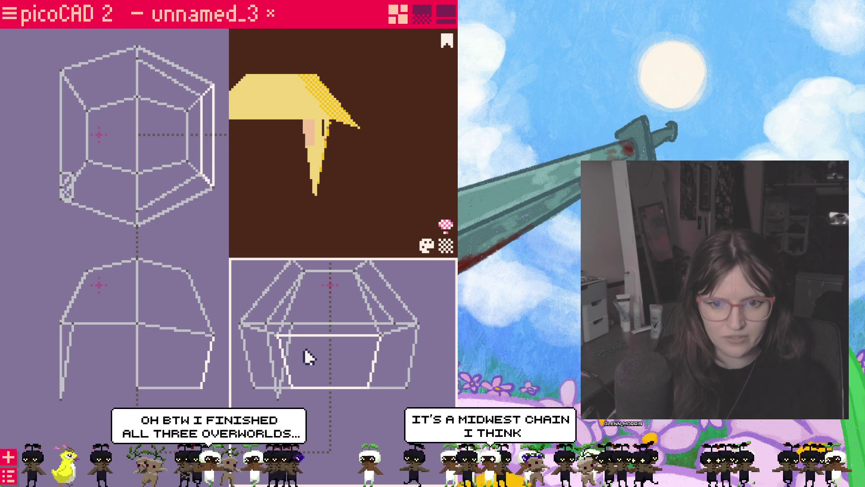
pyautogui.moveTo(325, 287)
pyautogui.mouseDown()
pyautogui.moveTo(331, 275)
pyautogui.moveTo(331, 324)
pyautogui.moveTo(342, 305)
pyautogui.moveTo(333, 221)
pyautogui.mouseUp()
pyautogui.moveTo(328, 367)
pyautogui.mouseDown()
pyautogui.moveTo(317, 392)
pyautogui.moveTo(305, 367)
pyautogui.mouseUp()
pyautogui.moveTo(305, 309); pyautogui.dragTo(315, 284)
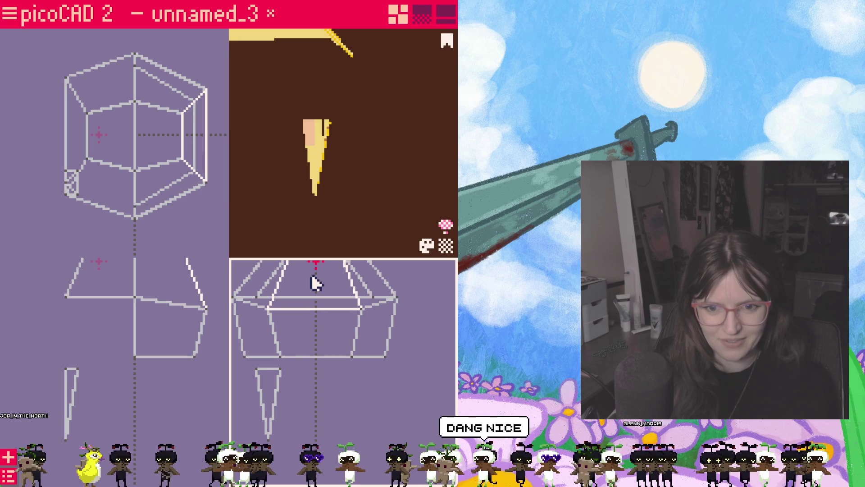
# - Move the pointed strand's vertices up under the hair cap and reopen the object list
pyautogui.click(269, 310)
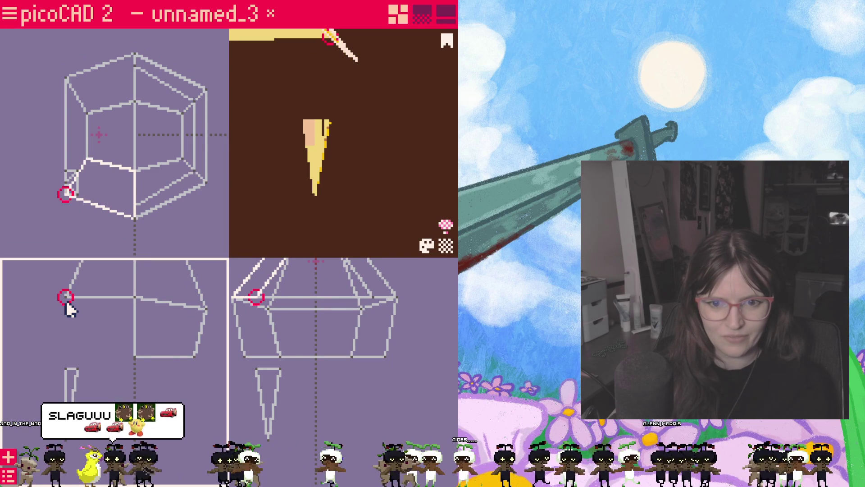
pyautogui.moveTo(54, 287)
pyautogui.mouseDown()
pyautogui.moveTo(90, 328)
pyautogui.moveTo(67, 311)
pyautogui.mouseUp()
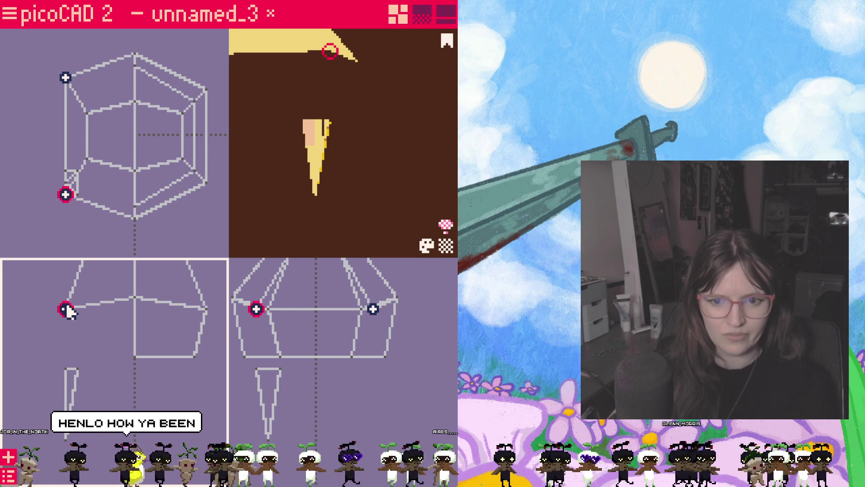
pyautogui.moveTo(265, 386); pyautogui.dragTo(266, 334)
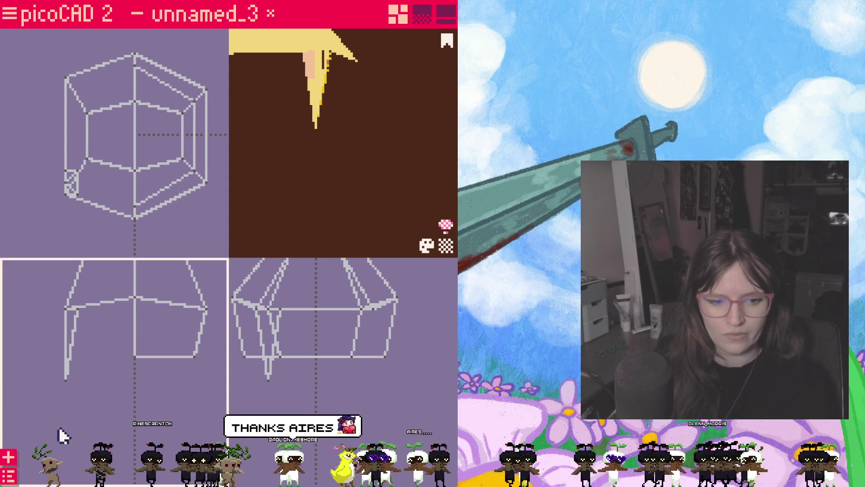
pyautogui.click(9, 477)
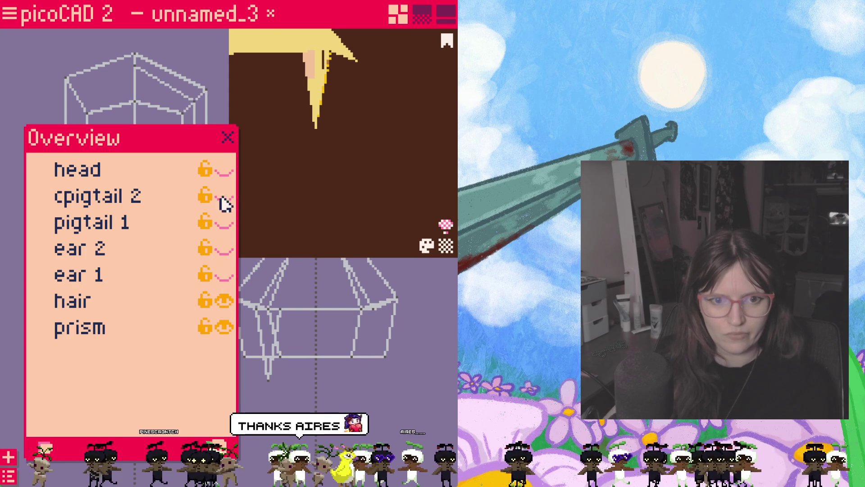
# - Show the head again and pull its upper front face downward
pyautogui.click(223, 173)
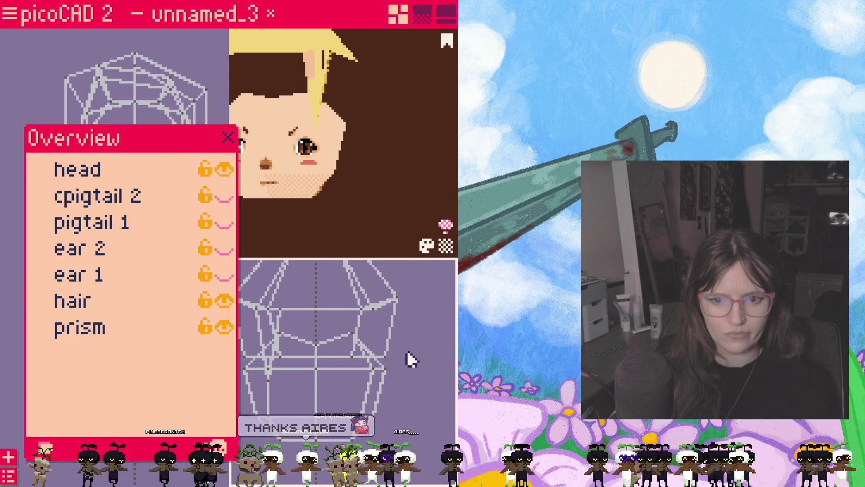
pyautogui.click(238, 158)
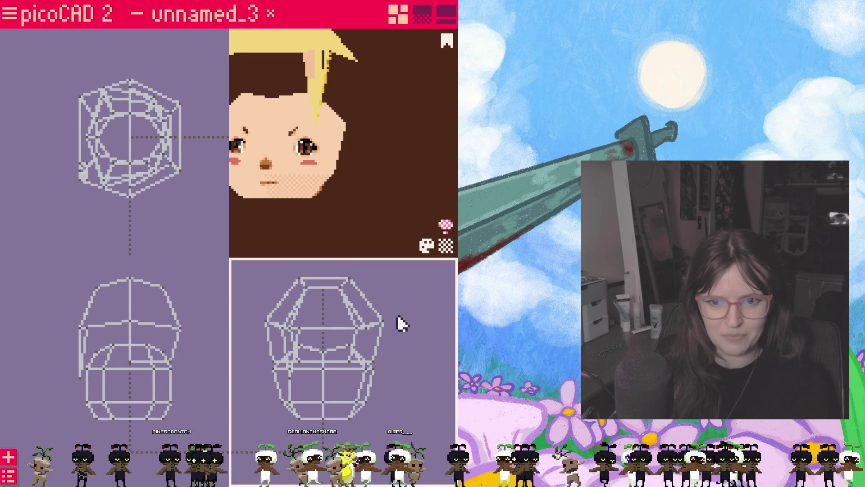
pyautogui.click(310, 300)
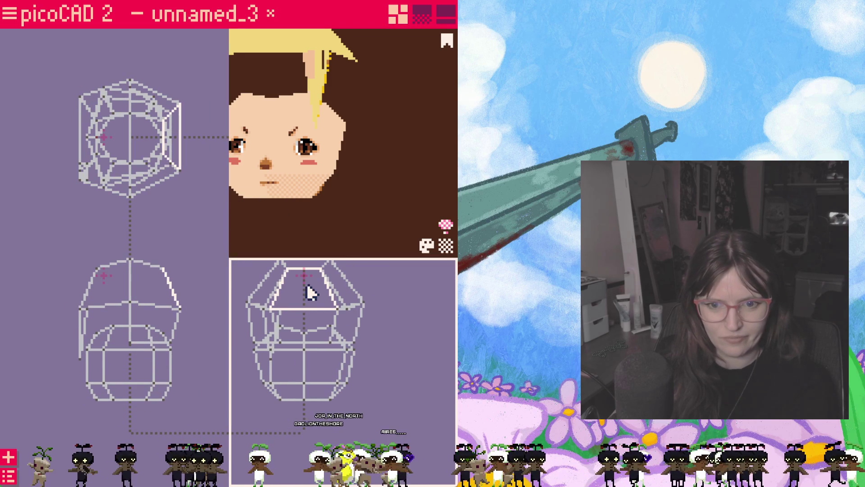
pyautogui.click(265, 329)
pyautogui.click(297, 304)
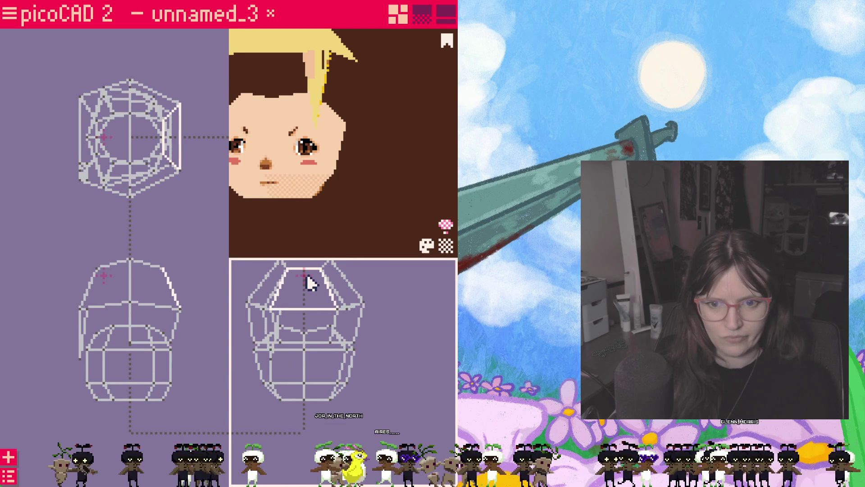
pyautogui.moveTo(308, 278); pyautogui.dragTo(307, 328)
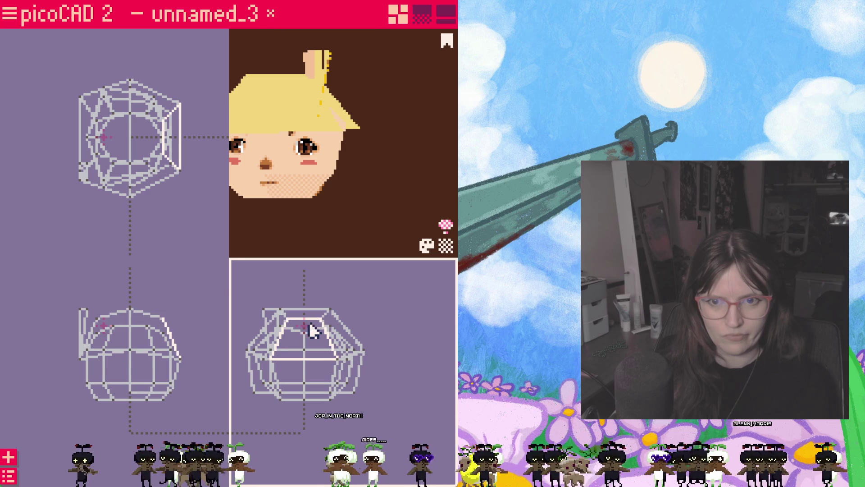
# - Inspect the head and select its upper face in the side view
pyautogui.moveTo(309, 217)
pyautogui.mouseDown(button='right')
pyautogui.moveTo(351, 223)
pyautogui.moveTo(325, 225)
pyautogui.moveTo(324, 182)
pyautogui.mouseUp(button='right')
pyautogui.click(324, 219)
pyautogui.scroll(3, 380, 162)
pyautogui.click(307, 352)
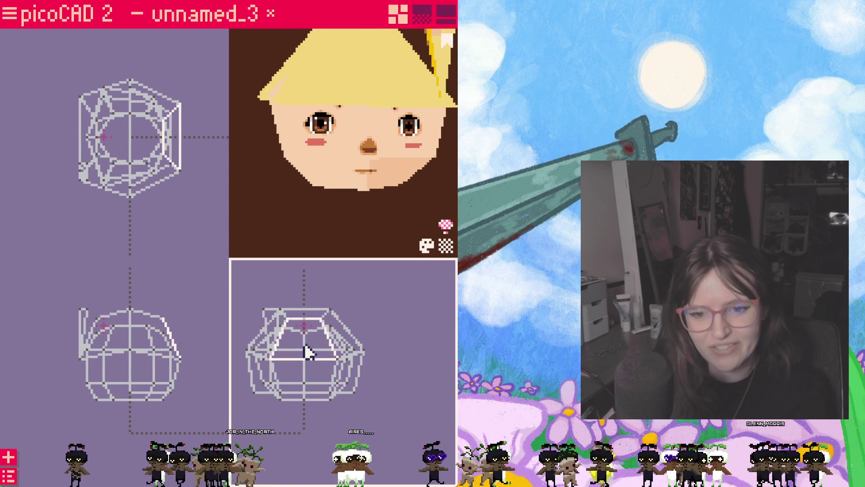
pyautogui.click(298, 354)
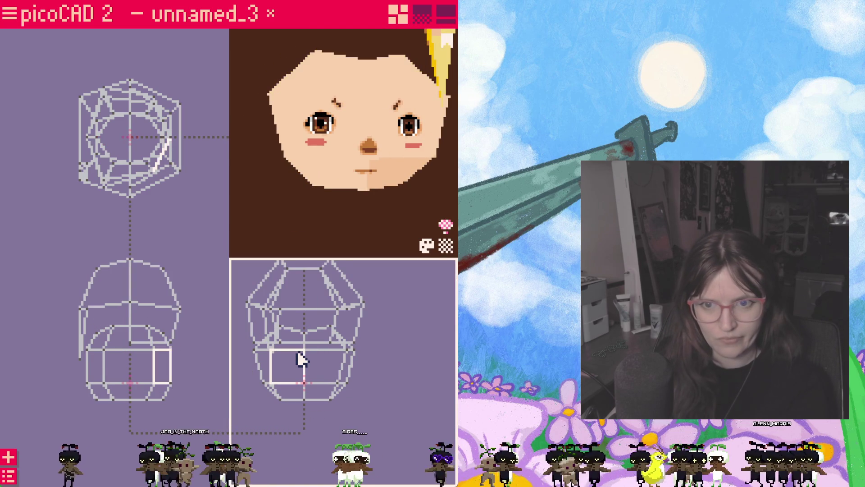
pyautogui.click(283, 325)
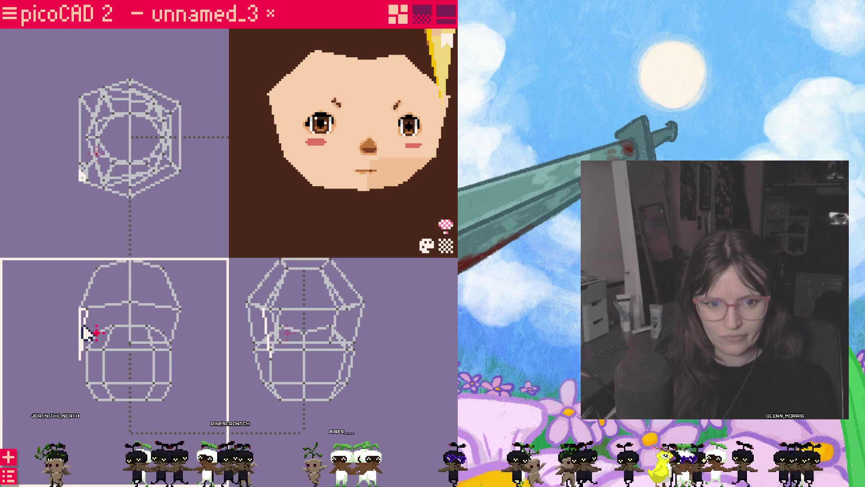
# - Shift the thin hair strip left and lower the blonde hair cap onto the head
pyautogui.moveTo(82, 333); pyautogui.dragTo(42, 310)
pyautogui.click(320, 306)
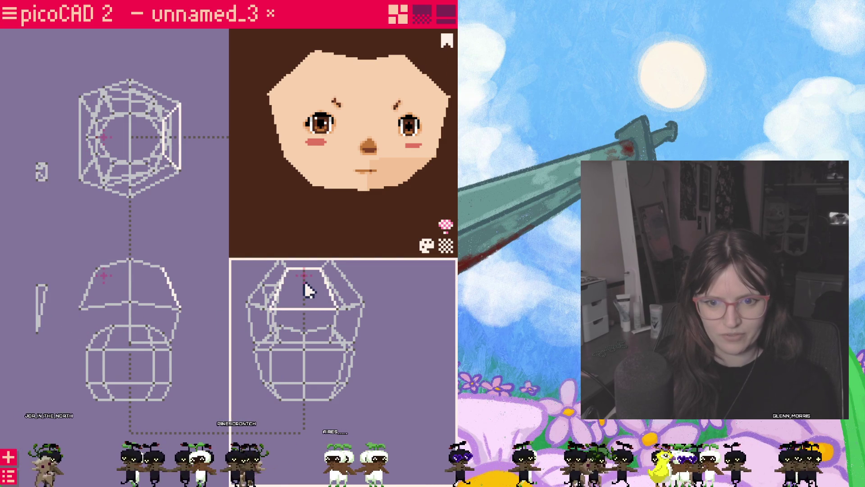
pyautogui.moveTo(304, 285); pyautogui.dragTo(302, 340)
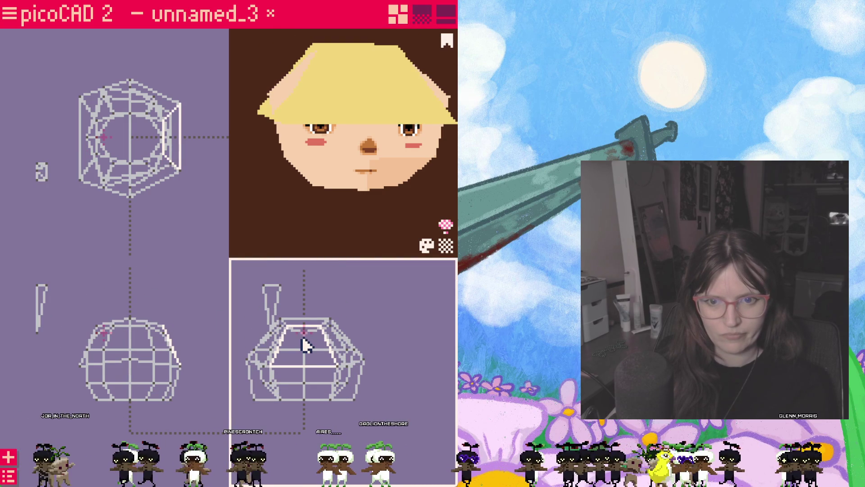
pyautogui.scroll(3, 332, 366)
# - Box-select the head's left-side vertices, then raise a head vertex and the upper face
pyautogui.click(65, 389)
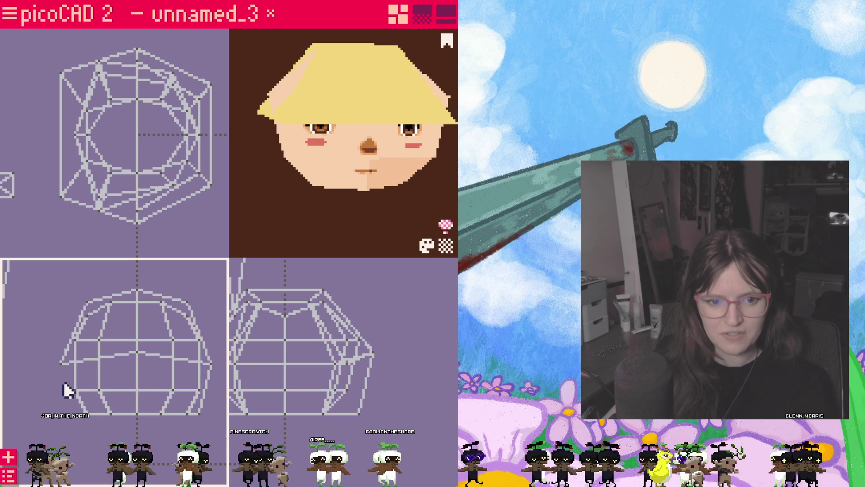
pyautogui.moveTo(43, 348)
pyautogui.mouseDown()
pyautogui.moveTo(73, 382)
pyautogui.moveTo(63, 365)
pyautogui.mouseUp()
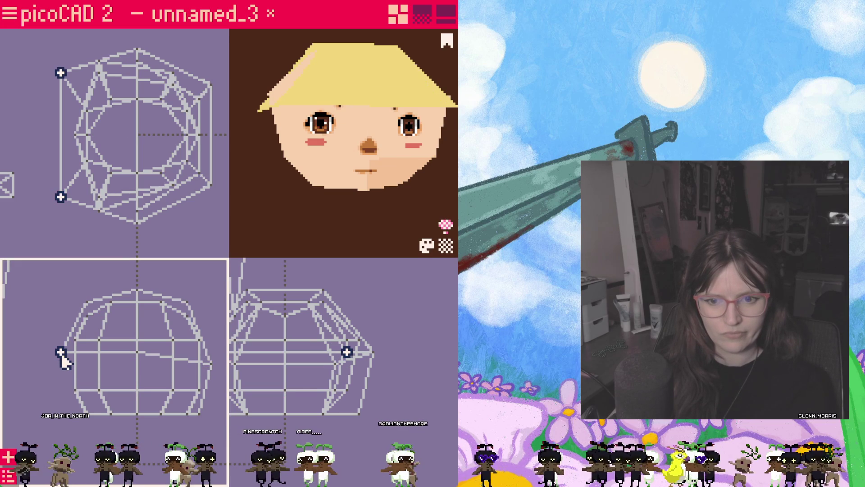
pyautogui.click(338, 212)
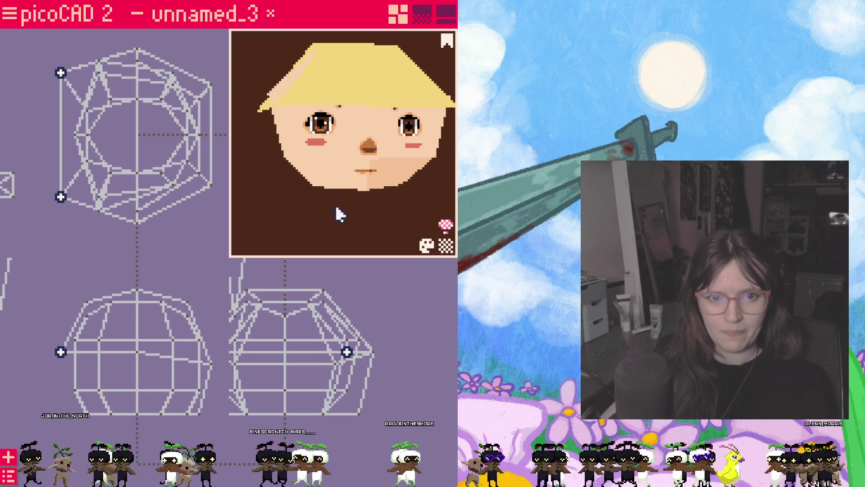
pyautogui.moveTo(338, 212)
pyautogui.mouseDown()
pyautogui.moveTo(323, 216)
pyautogui.moveTo(333, 218)
pyautogui.moveTo(325, 204)
pyautogui.mouseUp()
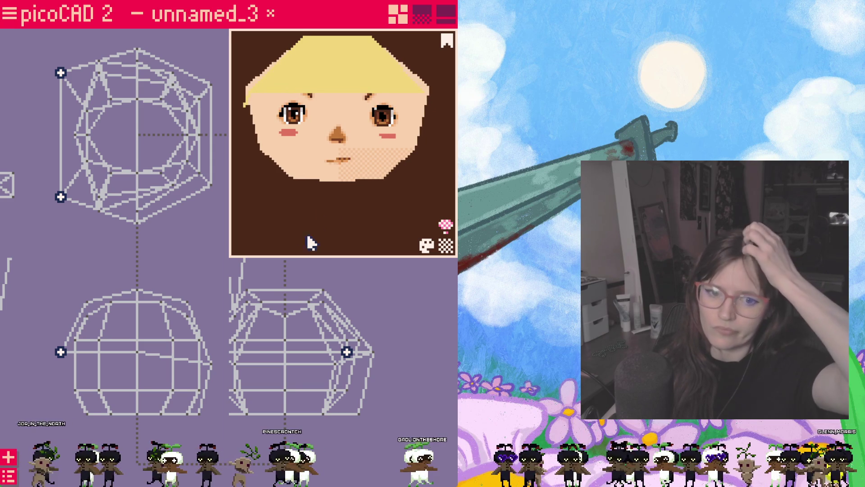
pyautogui.click(211, 364)
pyautogui.moveTo(254, 366)
pyautogui.mouseDown()
pyautogui.moveTo(286, 346)
pyautogui.moveTo(284, 321)
pyautogui.mouseUp()
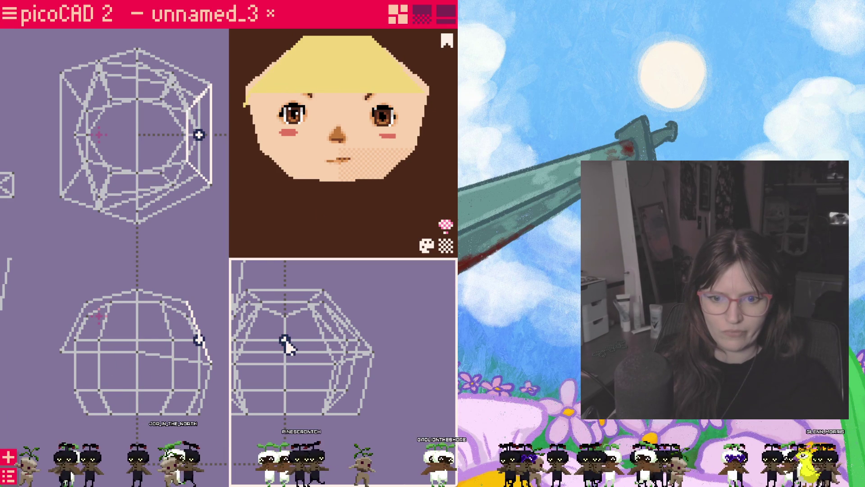
pyautogui.click(302, 336)
pyautogui.moveTo(302, 323); pyautogui.dragTo(302, 318)
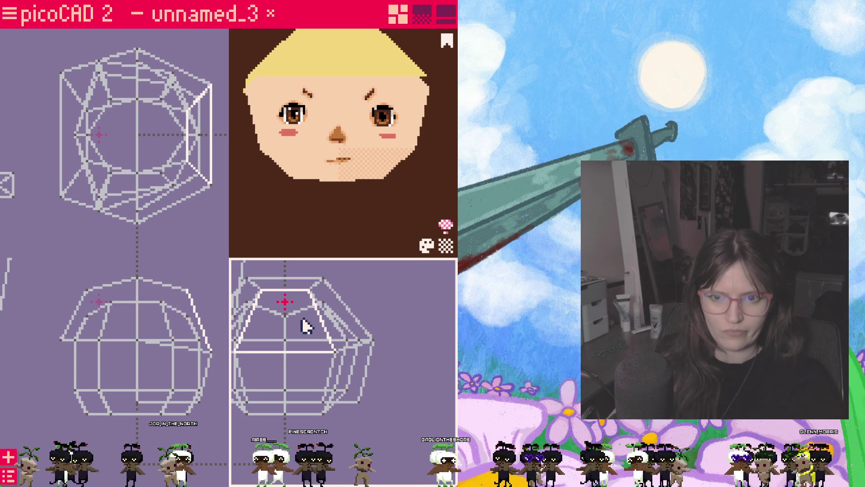
pyautogui.moveTo(332, 218); pyautogui.dragTo(332, 218)
pyautogui.click(342, 356)
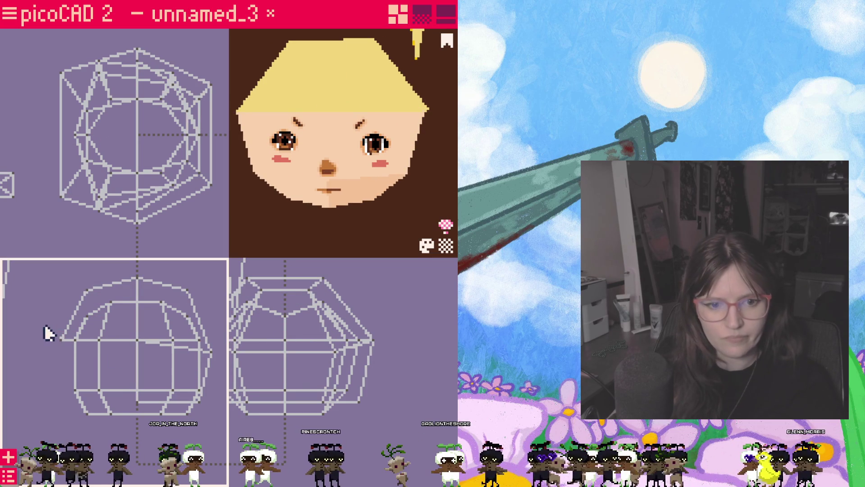
# - Nudge the head's left vertex column down and slightly right
pyautogui.moveTo(46, 332); pyautogui.dragTo(64, 357)
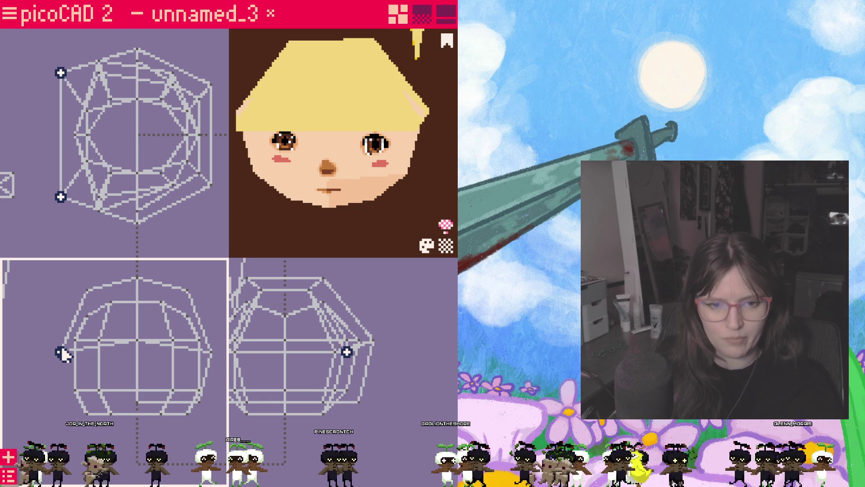
pyautogui.hotkey('ctrl', 'z')
pyautogui.press('Down')
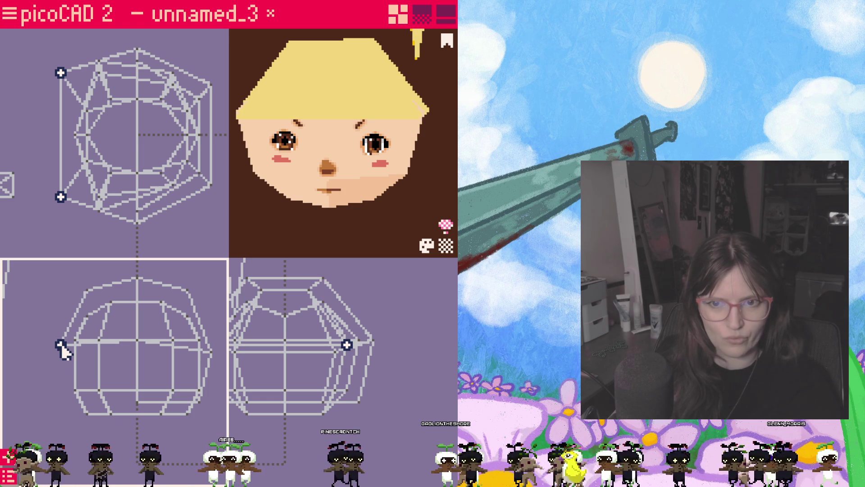
pyautogui.moveTo(61, 346); pyautogui.dragTo(61, 348)
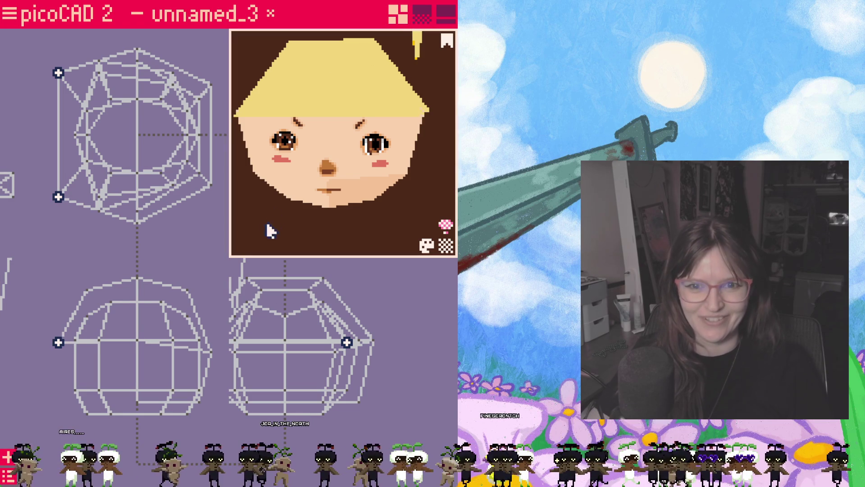
pyautogui.moveTo(266, 228)
pyautogui.mouseDown()
pyautogui.moveTo(310, 238)
pyautogui.moveTo(242, 229)
pyautogui.moveTo(296, 224)
pyautogui.mouseUp()
# - Select several side vertices and nudge the left edge vertex slightly up and right
pyautogui.click(74, 341)
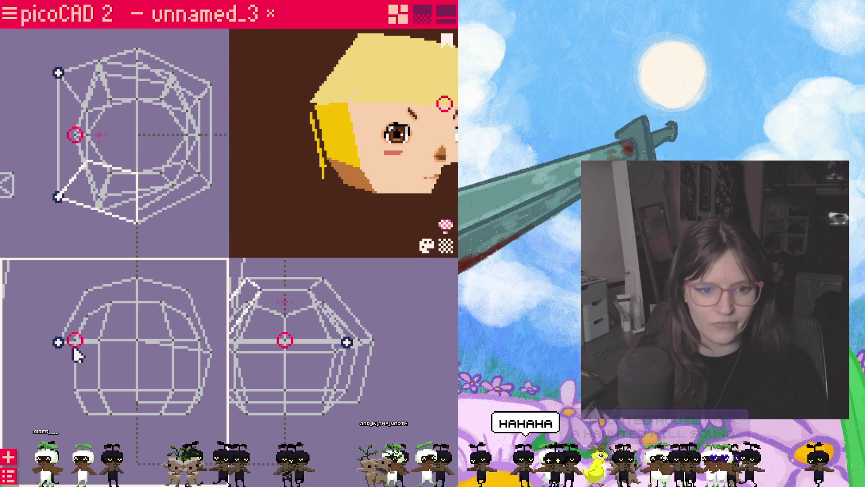
pyautogui.click(97, 343)
pyautogui.click(138, 341)
pyautogui.click(58, 347)
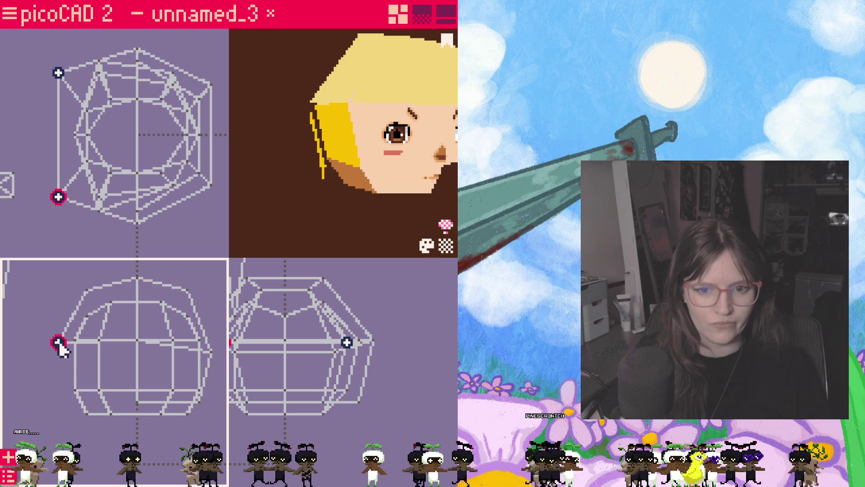
pyautogui.moveTo(61, 347); pyautogui.dragTo(64, 345)
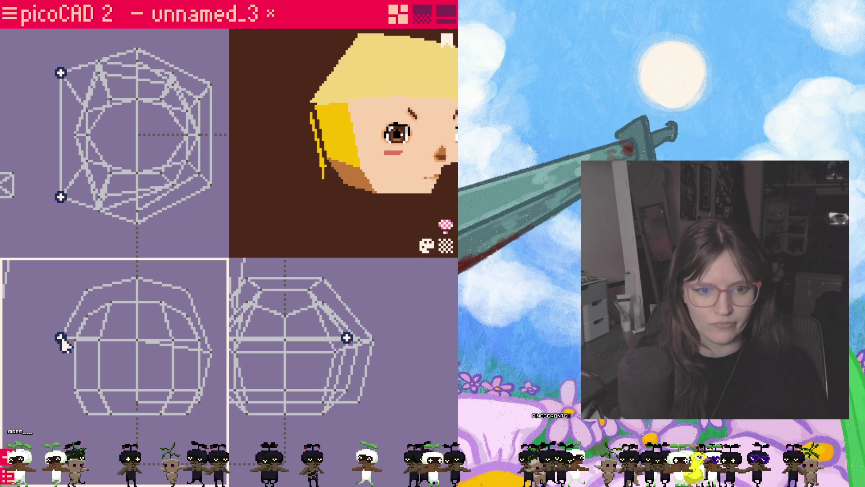
pyautogui.moveTo(324, 218)
pyautogui.mouseDown()
pyautogui.moveTo(292, 226)
pyautogui.moveTo(347, 230)
pyautogui.moveTo(247, 218)
pyautogui.moveTo(305, 229)
pyautogui.mouseUp()
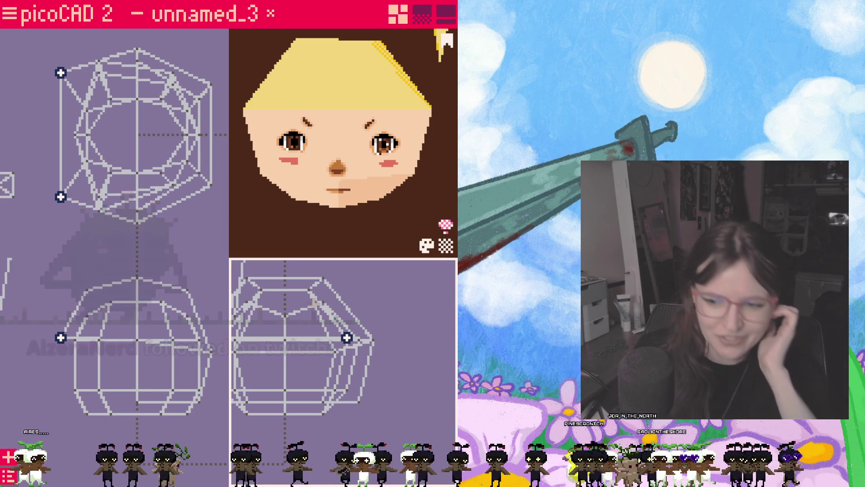
# - Move a lower side face of the head upward and reopen the object overview
pyautogui.click(268, 373)
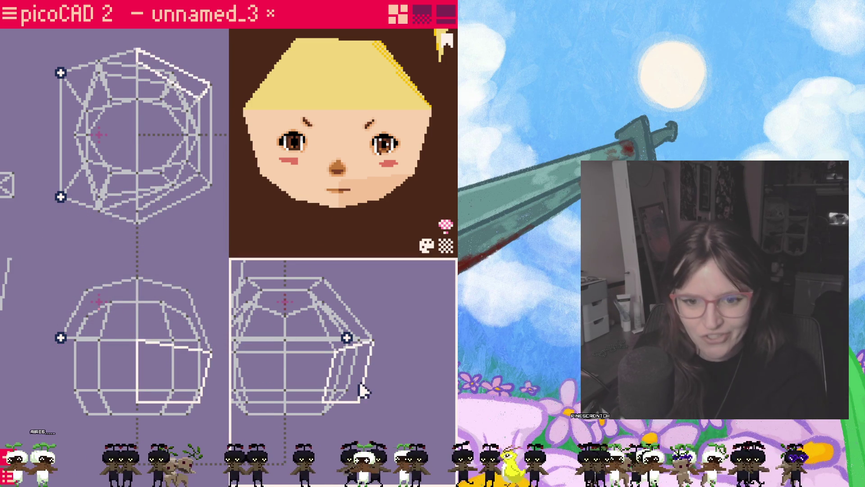
pyautogui.moveTo(393, 407)
pyautogui.mouseDown()
pyautogui.moveTo(409, 387)
pyautogui.moveTo(365, 376)
pyautogui.mouseUp()
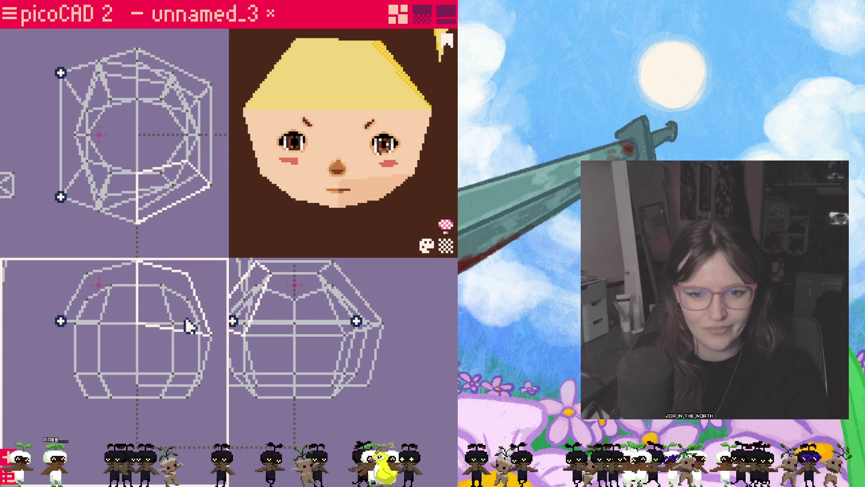
pyautogui.click(7, 476)
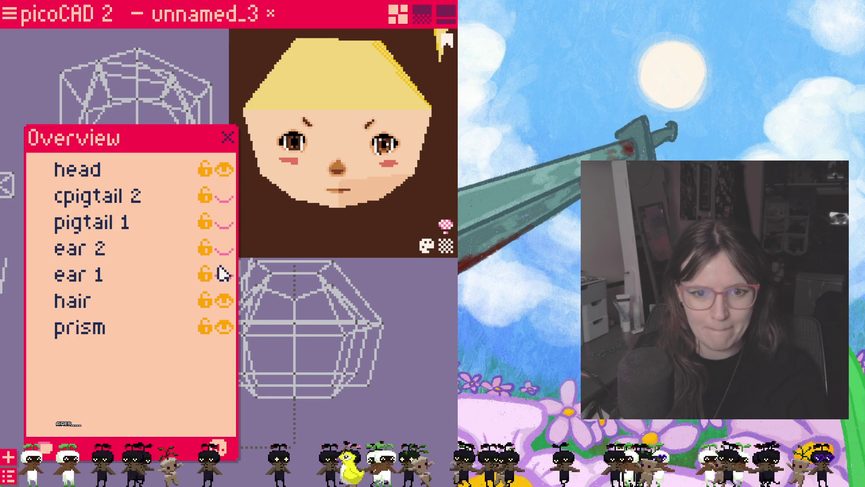
# - Move the hair strand down in the side view and close the object overview list
pyautogui.moveTo(411, 359)
pyautogui.mouseDown()
pyautogui.moveTo(410, 329)
pyautogui.moveTo(416, 336)
pyautogui.mouseUp()
pyautogui.moveTo(261, 271); pyautogui.dragTo(267, 360)
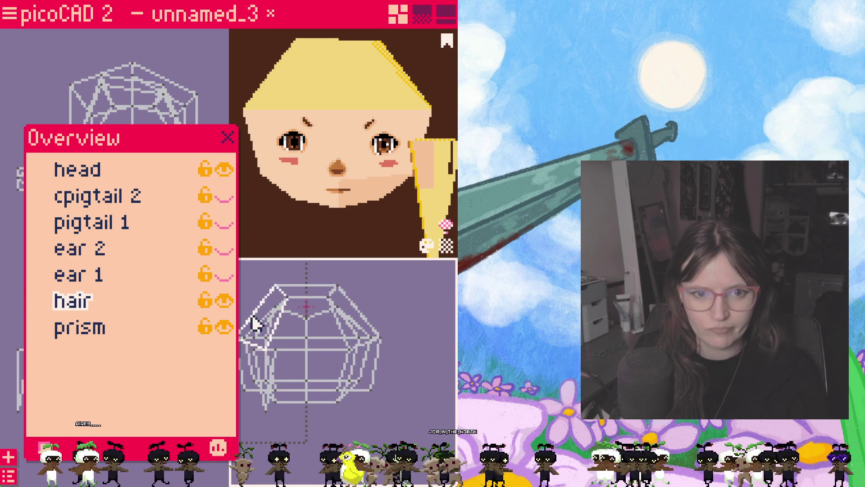
pyautogui.press('Escape')
pyautogui.click(227, 139)
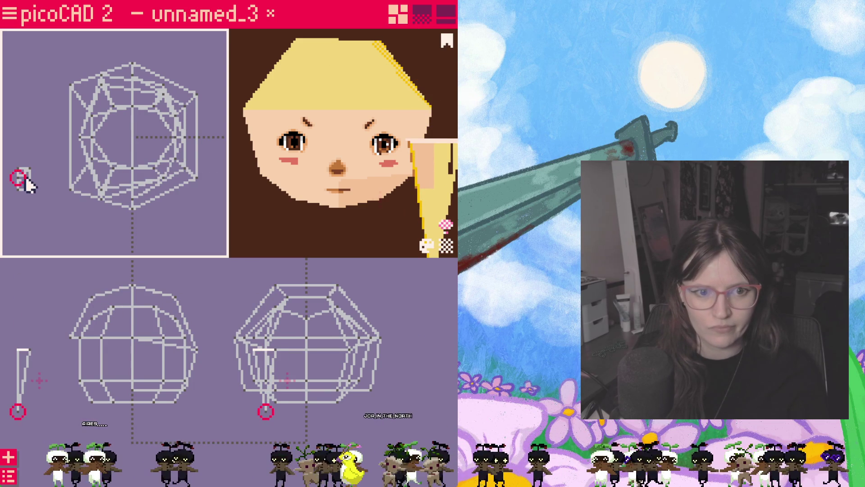
# - Box-select the small strand's vertices and reshape it beside the face
pyautogui.moveTo(5, 155)
pyautogui.mouseDown()
pyautogui.moveTo(44, 215)
pyautogui.moveTo(30, 190)
pyautogui.moveTo(77, 190)
pyautogui.mouseUp()
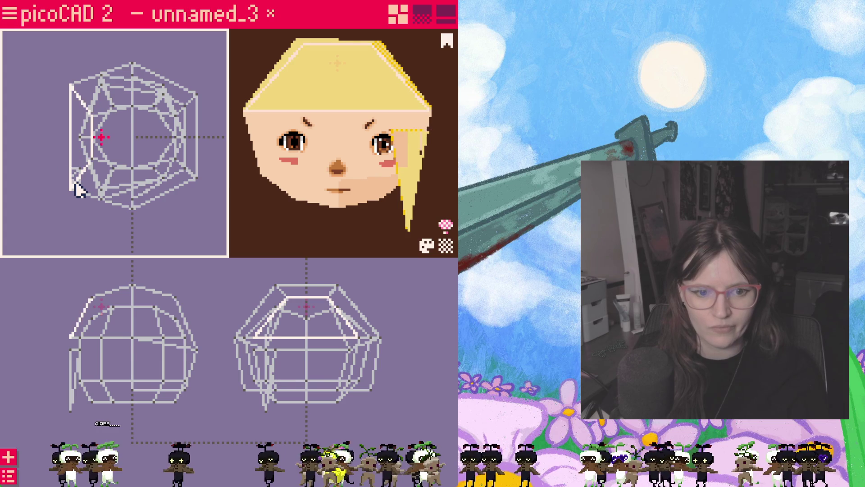
pyautogui.moveTo(81, 352); pyautogui.dragTo(78, 369)
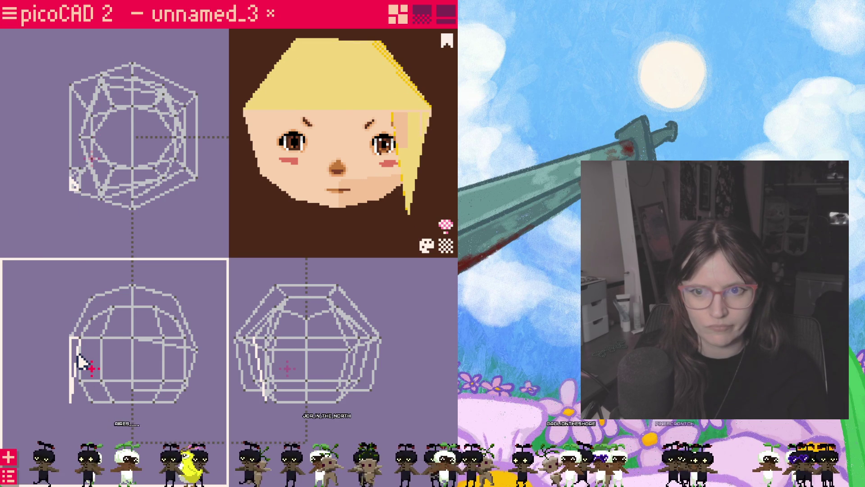
pyautogui.click(294, 255)
pyautogui.moveTo(293, 255); pyautogui.dragTo(392, 230)
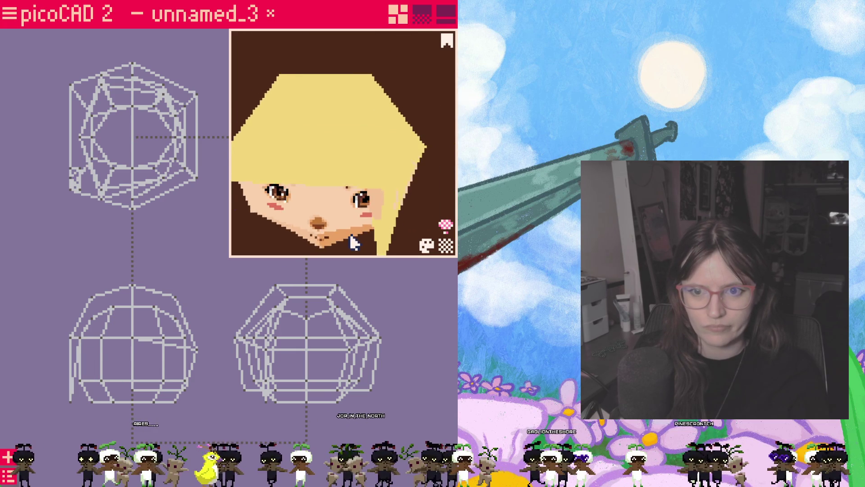
# - Select the strand's left-edge vertices in the wireframes, then bring up the scene object list
pyautogui.click(95, 344)
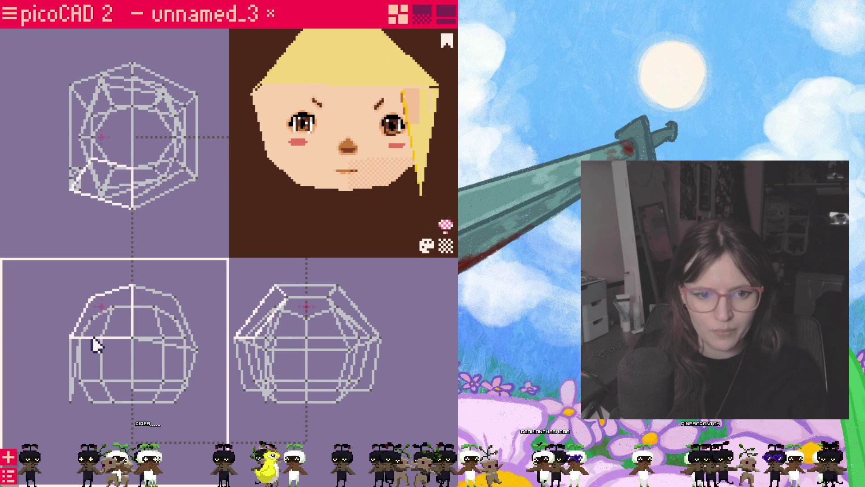
pyautogui.click(76, 354)
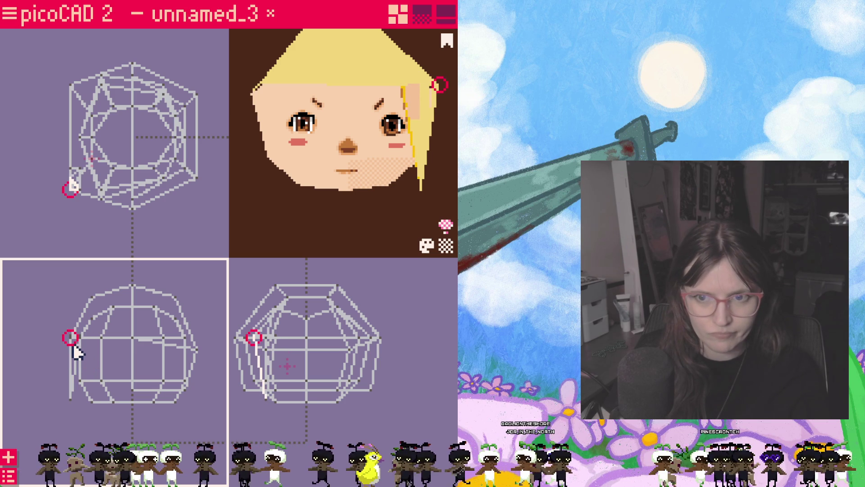
pyautogui.click(124, 333)
pyautogui.click(72, 370)
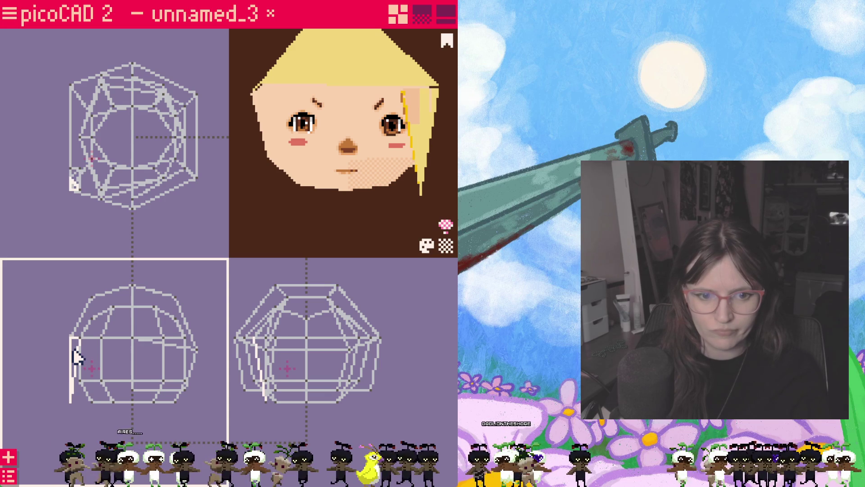
pyautogui.click(265, 352)
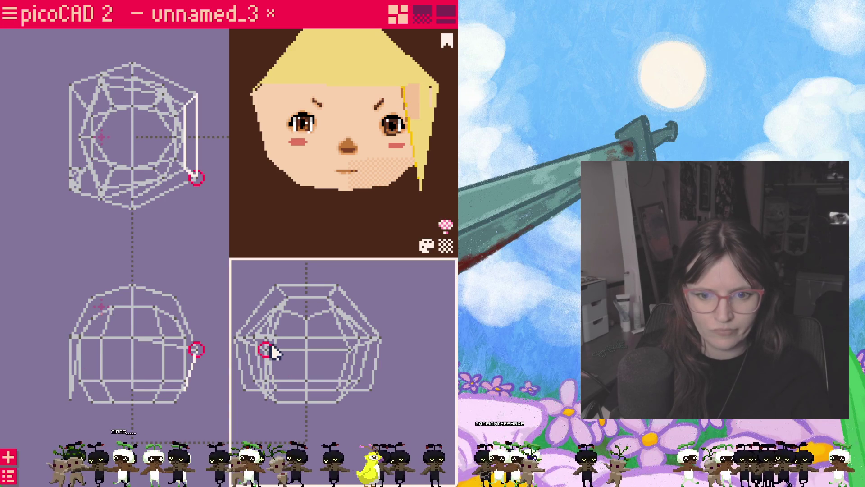
pyautogui.click(273, 352)
pyautogui.scroll(3, 276, 360)
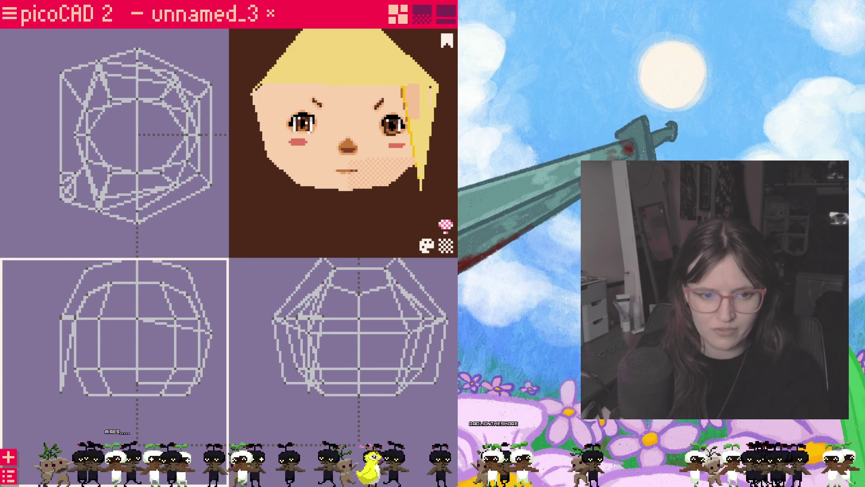
pyautogui.click(10, 475)
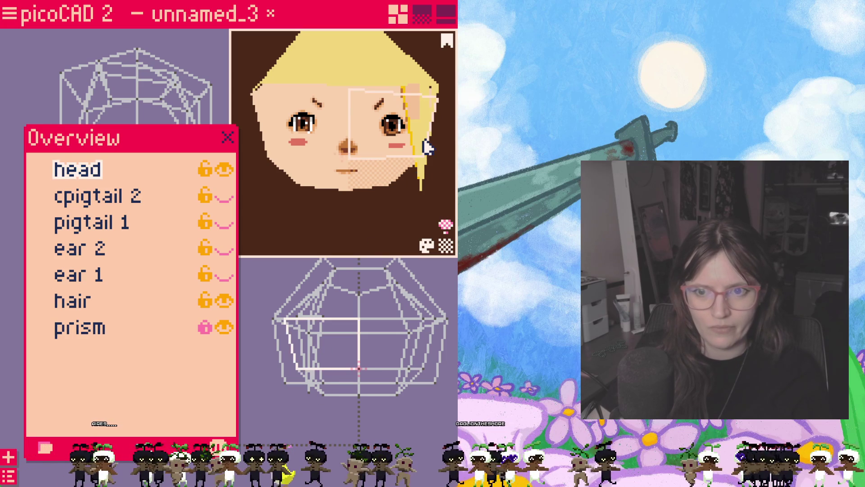
# - Close the object list and nudge the strand slightly up and outward in the side view
pyautogui.rightClick(70, 333)
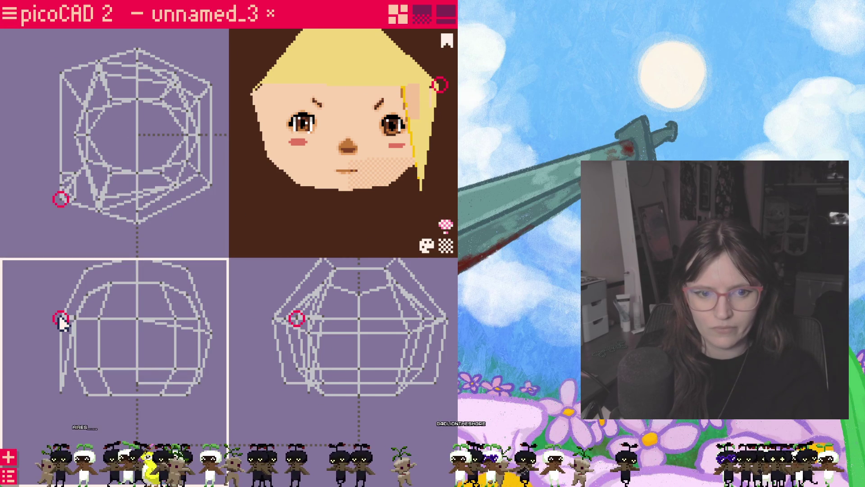
pyautogui.click(8, 476)
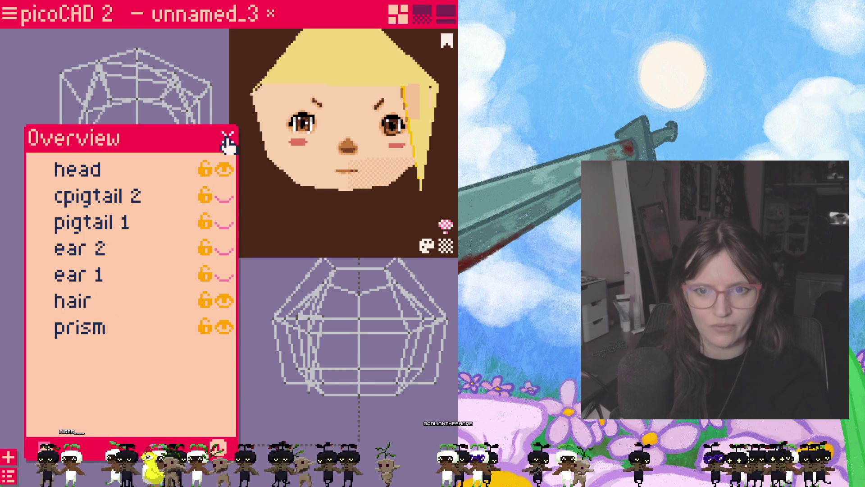
pyautogui.click(227, 137)
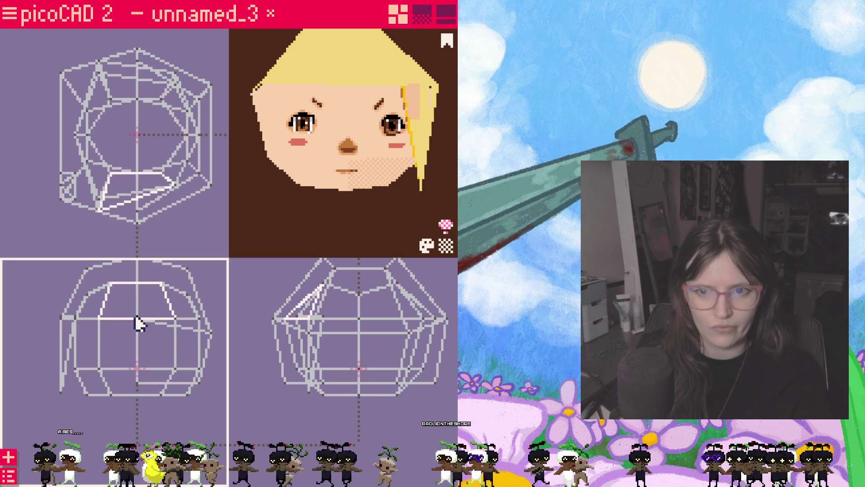
pyautogui.rightClick(63, 337)
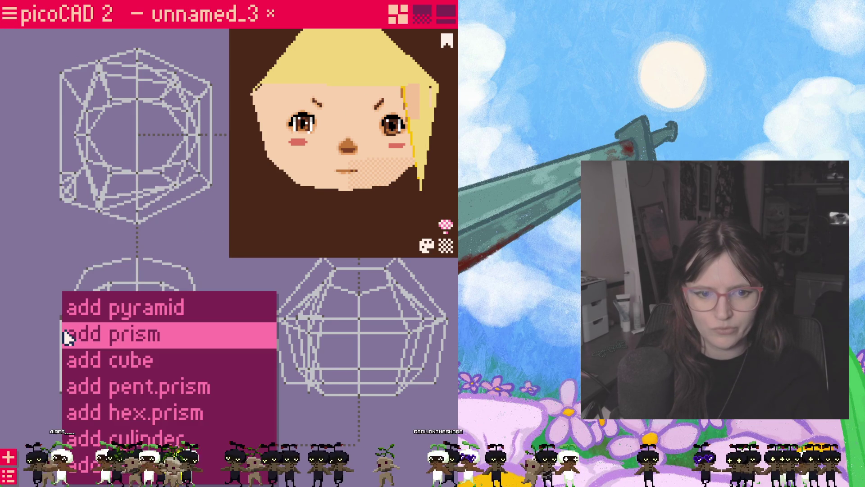
pyautogui.click(41, 344)
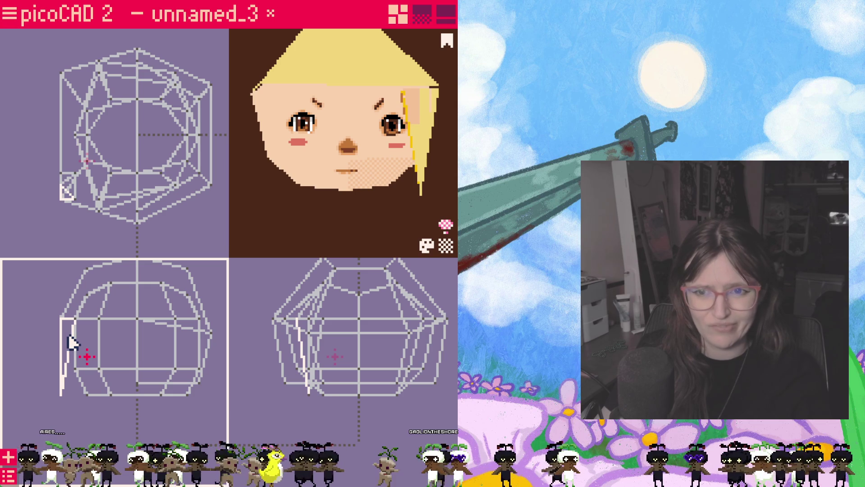
pyautogui.moveTo(70, 342); pyautogui.dragTo(71, 336)
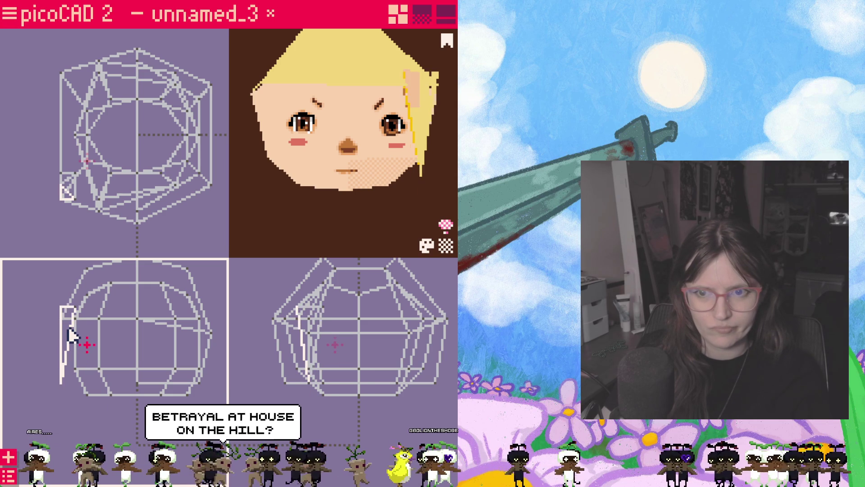
# - Clone the hair strand mesh and drag the copy upward
pyautogui.rightClick(70, 337)
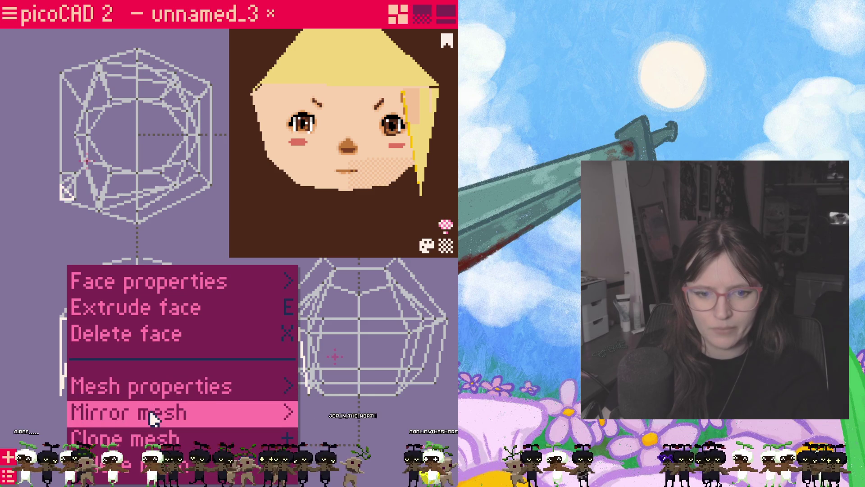
pyautogui.click(151, 438)
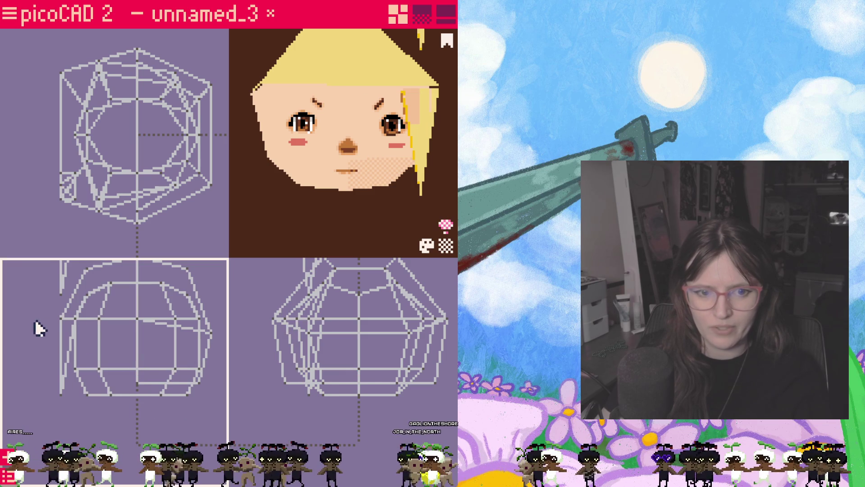
pyautogui.moveTo(41, 377); pyautogui.dragTo(81, 292)
pyautogui.rightClick(81, 293)
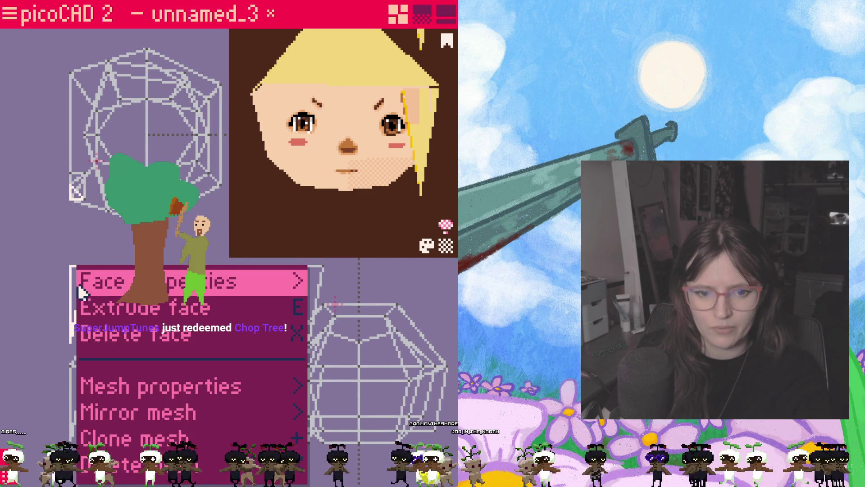
pyautogui.click(280, 325)
pyautogui.rightClick(281, 324)
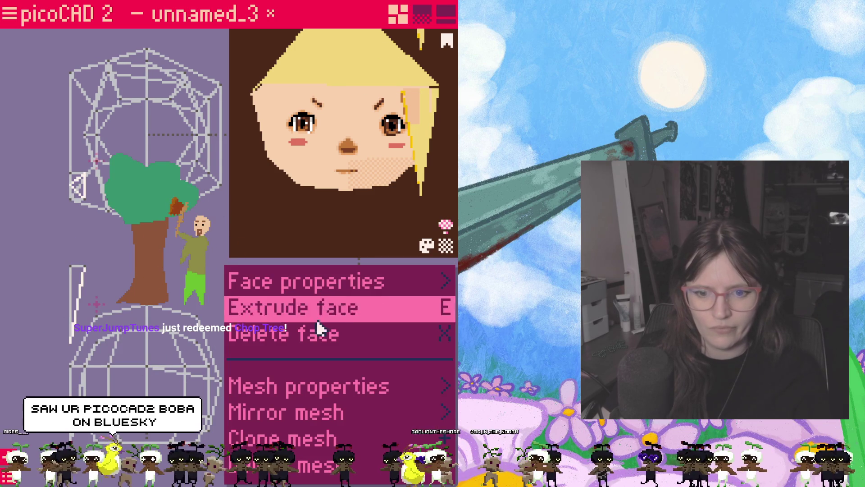
pyautogui.click(361, 395)
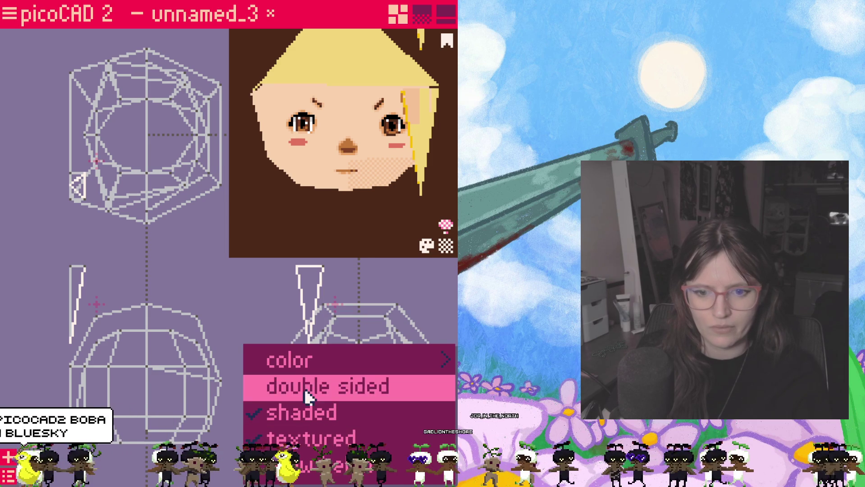
pyautogui.click(361, 295)
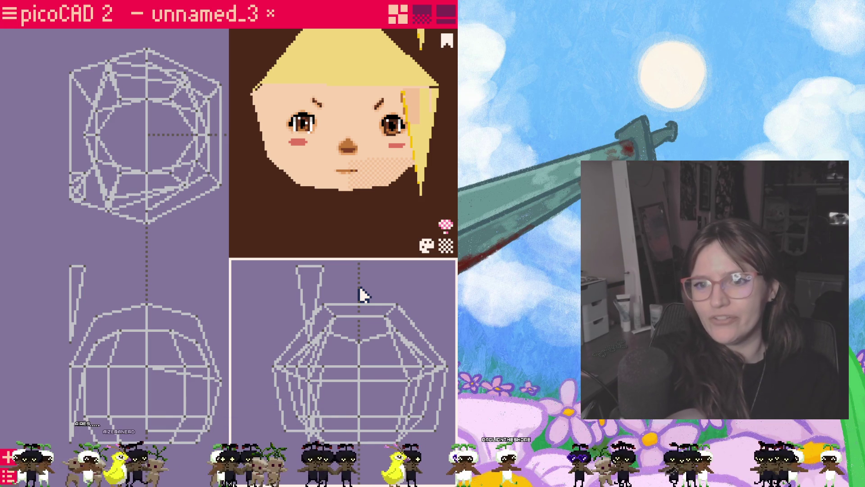
# - Mirror the cloned strand horizontally and place it on the face's left side
pyautogui.click(319, 282)
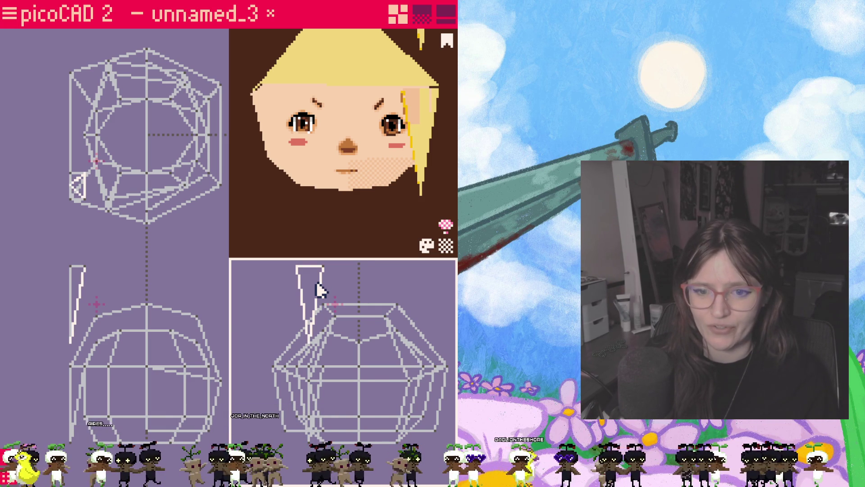
pyautogui.rightClick(317, 283)
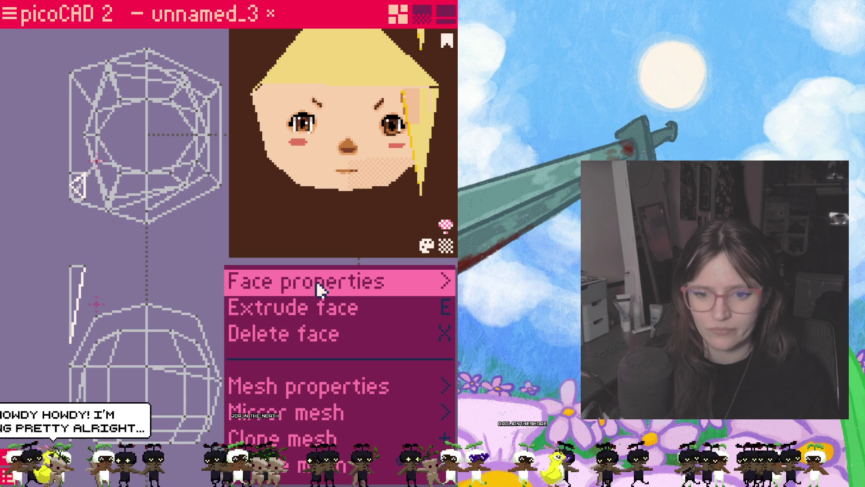
pyautogui.click(353, 414)
pyautogui.click(354, 424)
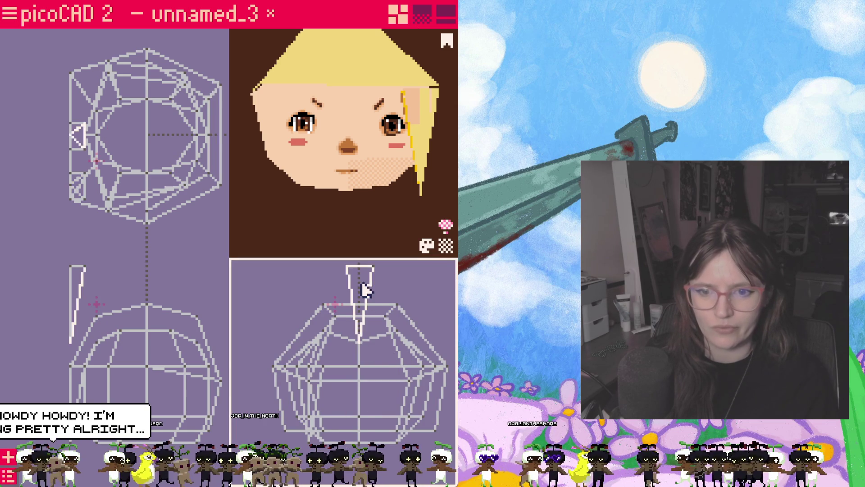
pyautogui.moveTo(387, 337)
pyautogui.mouseDown()
pyautogui.moveTo(392, 389)
pyautogui.moveTo(411, 390)
pyautogui.mouseUp()
pyautogui.press('Escape')
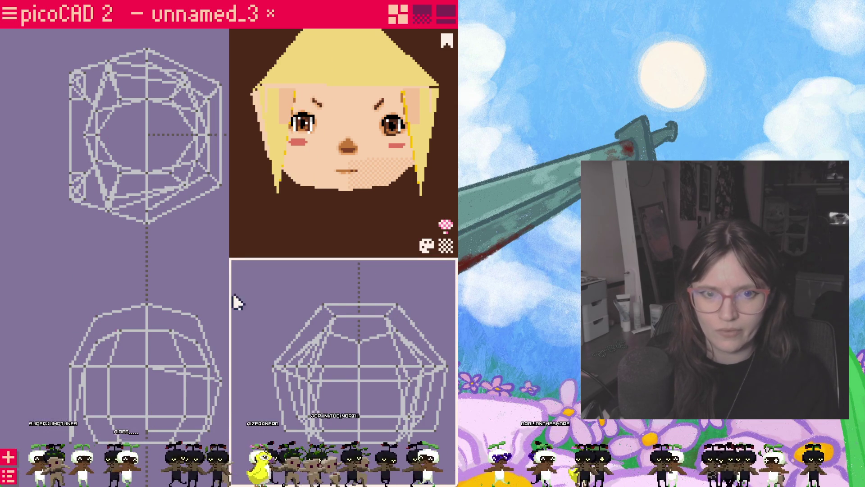
pyautogui.click(77, 392)
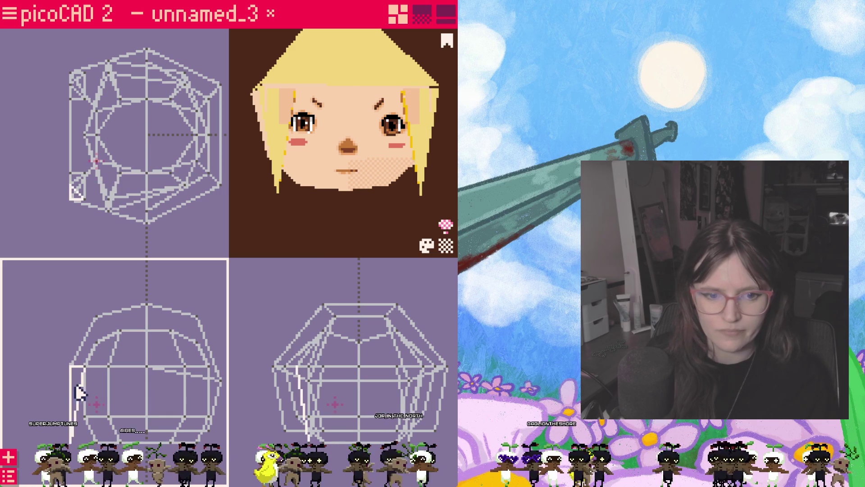
pyautogui.click(74, 177)
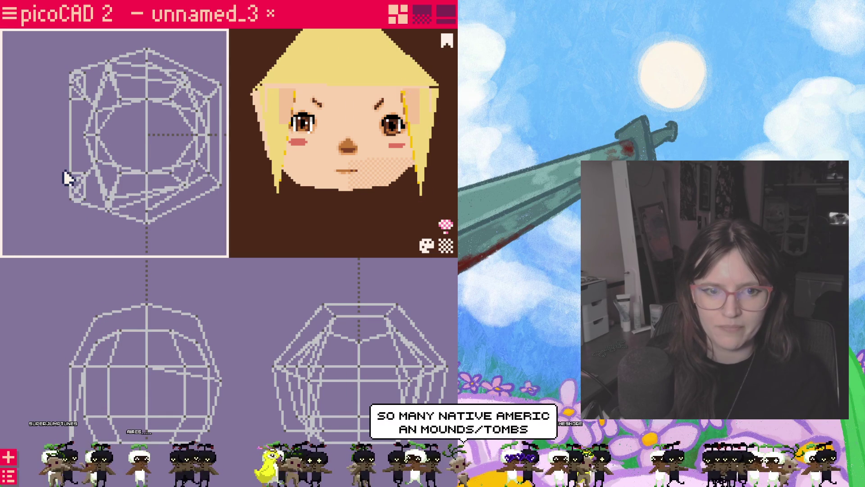
pyautogui.click(137, 189)
pyautogui.press('Escape')
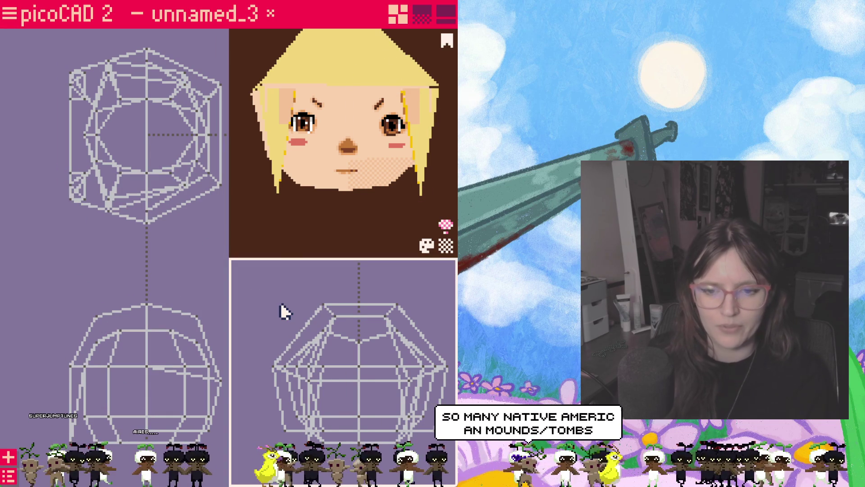
pyautogui.moveTo(363, 247)
pyautogui.mouseDown()
pyautogui.moveTo(377, 241)
pyautogui.moveTo(377, 227)
pyautogui.moveTo(402, 226)
pyautogui.moveTo(368, 225)
pyautogui.moveTo(377, 227)
pyautogui.mouseUp()
pyautogui.scroll(3, 355, 402)
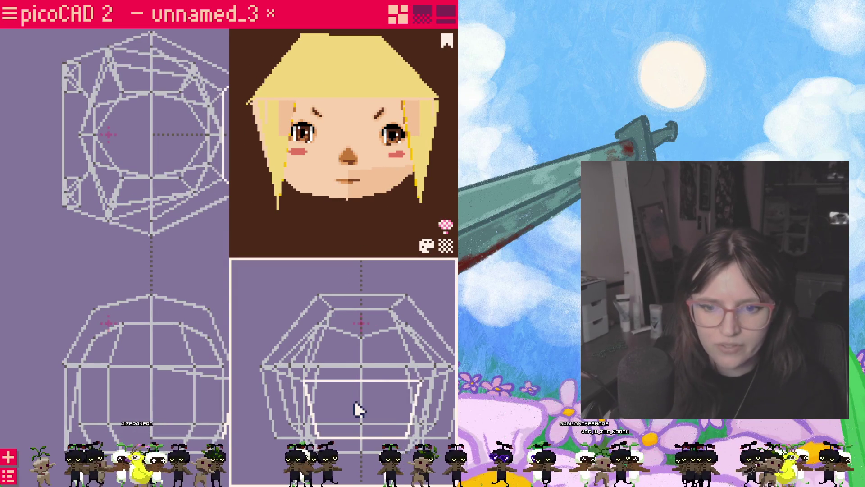
pyautogui.scroll(2, 354, 400)
pyautogui.scroll(3, 43, 408)
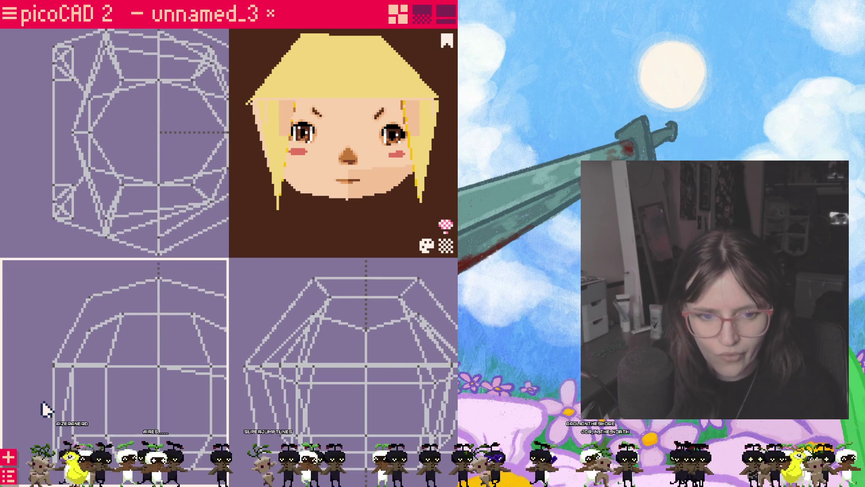
pyautogui.scroll(1, 48, 395)
pyautogui.moveTo(48, 396)
pyautogui.mouseDown(button='middle')
pyautogui.moveTo(93, 363)
pyautogui.moveTo(127, 365)
pyautogui.mouseUp(button='middle')
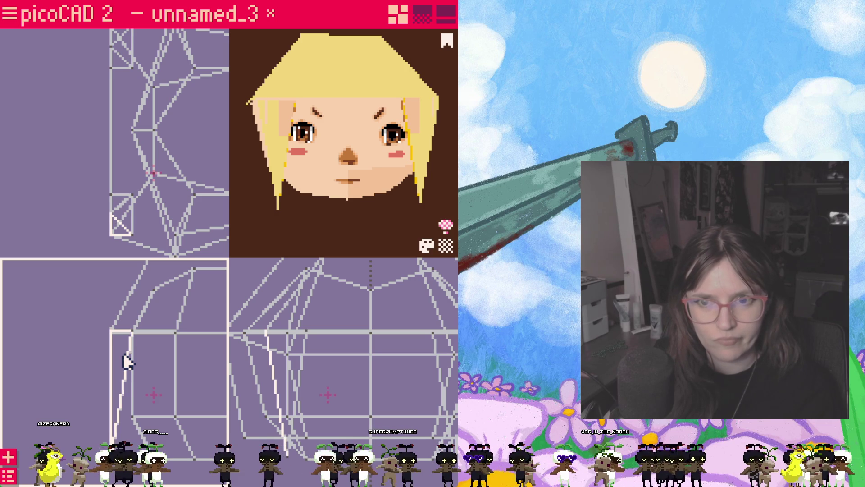
pyautogui.press('Escape')
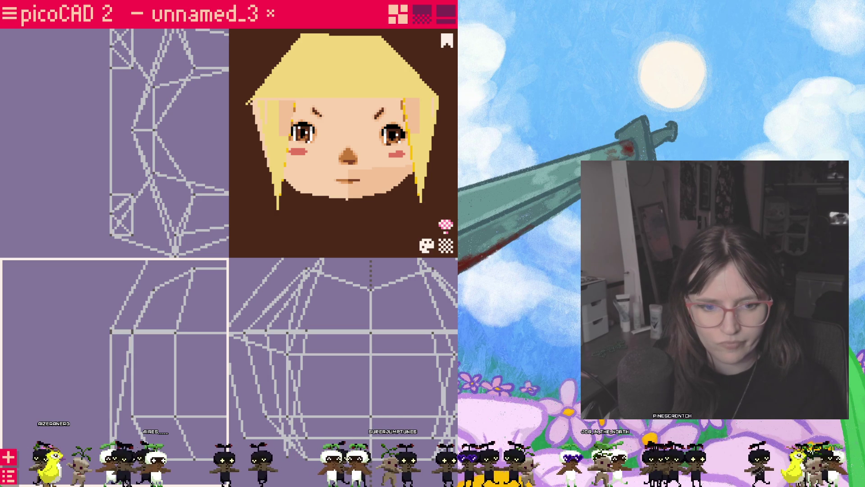
pyautogui.click(120, 388)
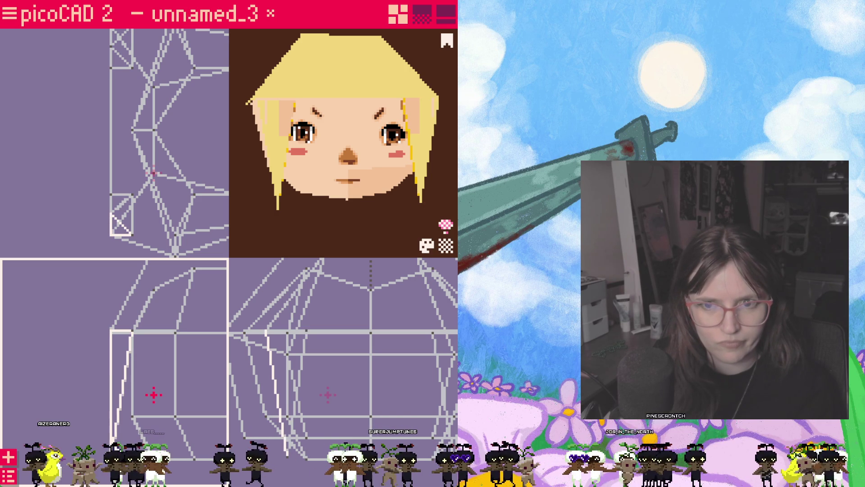
pyautogui.press('Escape')
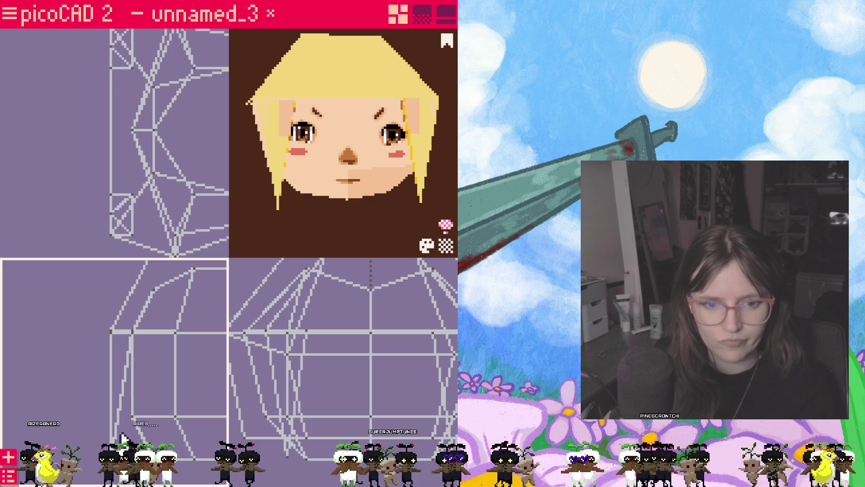
pyautogui.click(117, 439)
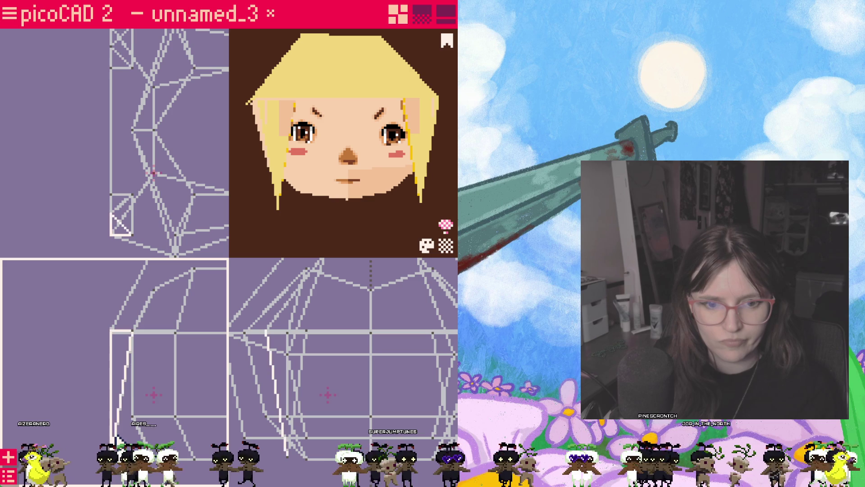
pyautogui.click(120, 405)
pyautogui.click(121, 402)
pyautogui.click(123, 400)
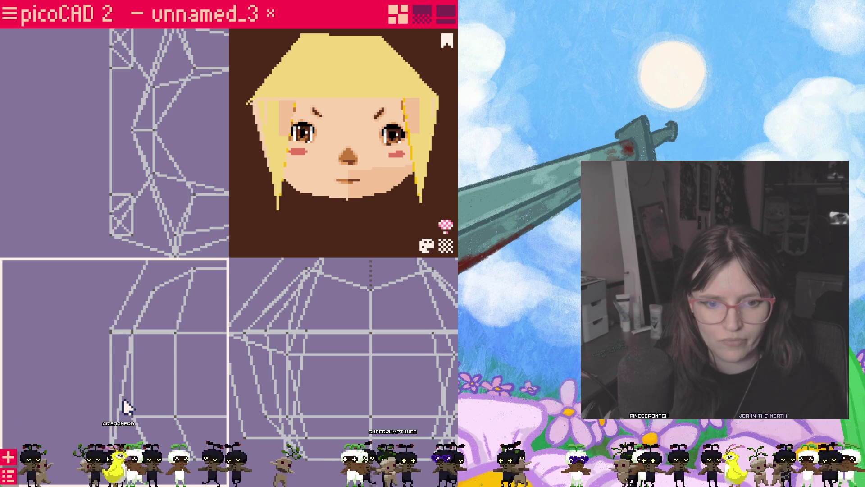
pyautogui.click(124, 396)
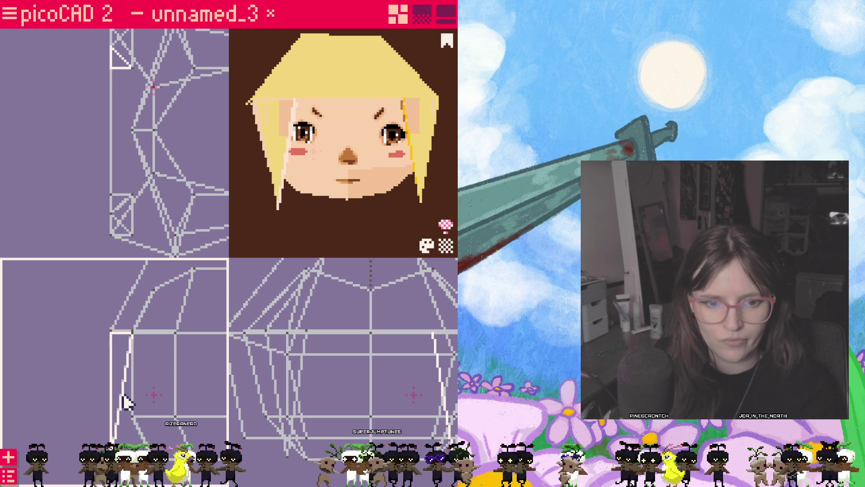
pyautogui.click(123, 396)
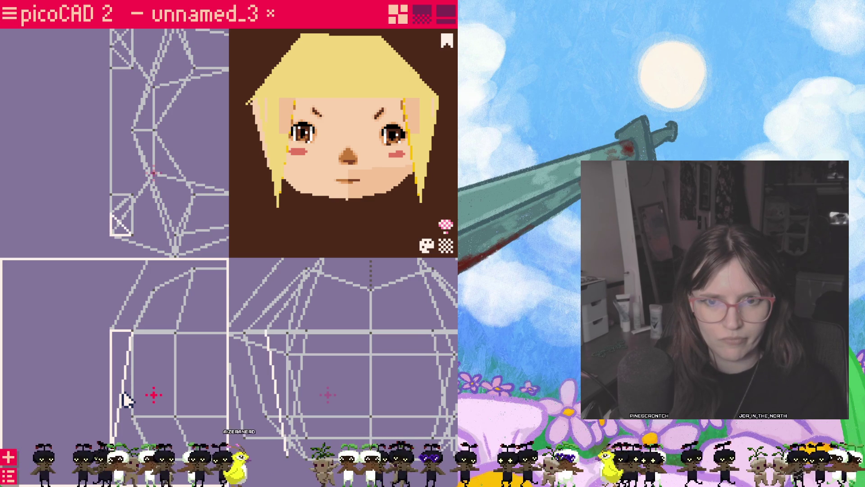
pyautogui.click(126, 399)
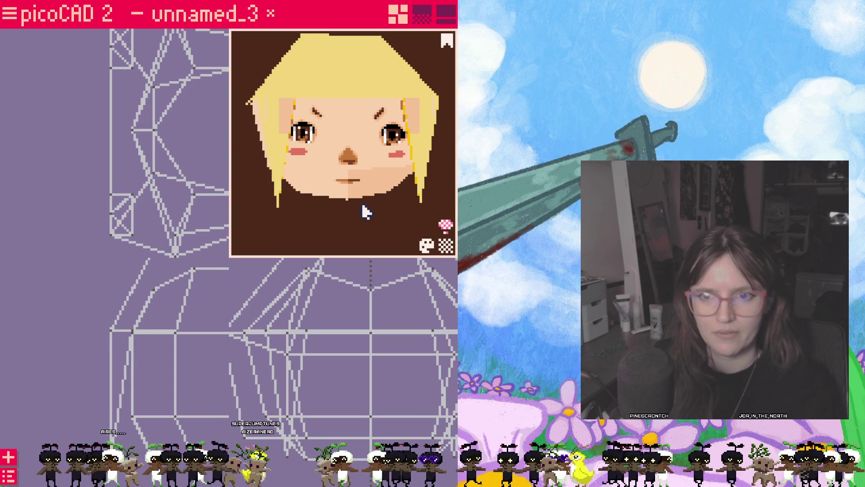
pyautogui.moveTo(363, 209)
pyautogui.mouseDown()
pyautogui.moveTo(343, 224)
pyautogui.moveTo(353, 209)
pyautogui.moveTo(310, 209)
pyautogui.moveTo(383, 213)
pyautogui.moveTo(373, 218)
pyautogui.moveTo(413, 211)
pyautogui.moveTo(364, 193)
pyautogui.moveTo(385, 207)
pyautogui.moveTo(305, 206)
pyautogui.moveTo(328, 181)
pyautogui.moveTo(301, 218)
pyautogui.moveTo(369, 204)
pyautogui.moveTo(357, 212)
pyautogui.moveTo(375, 222)
pyautogui.moveTo(392, 199)
pyautogui.moveTo(353, 200)
pyautogui.moveTo(357, 212)
pyautogui.mouseUp()
pyautogui.scroll(5, 322, 190)
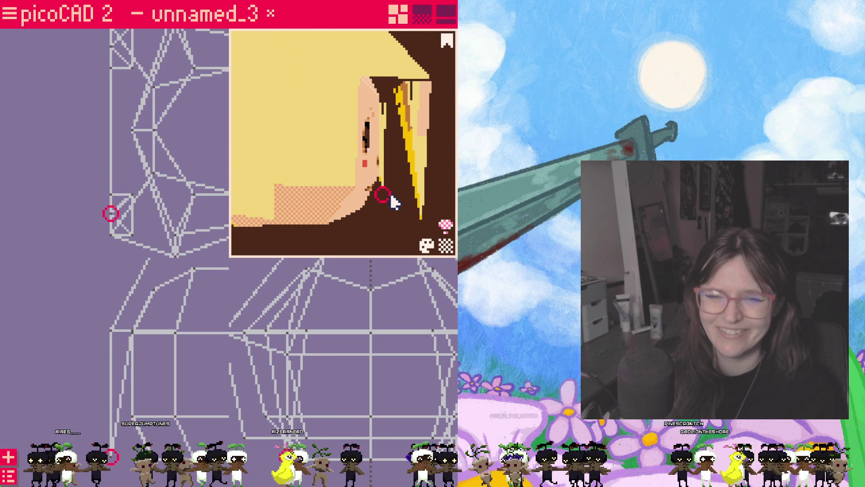
pyautogui.click(120, 365)
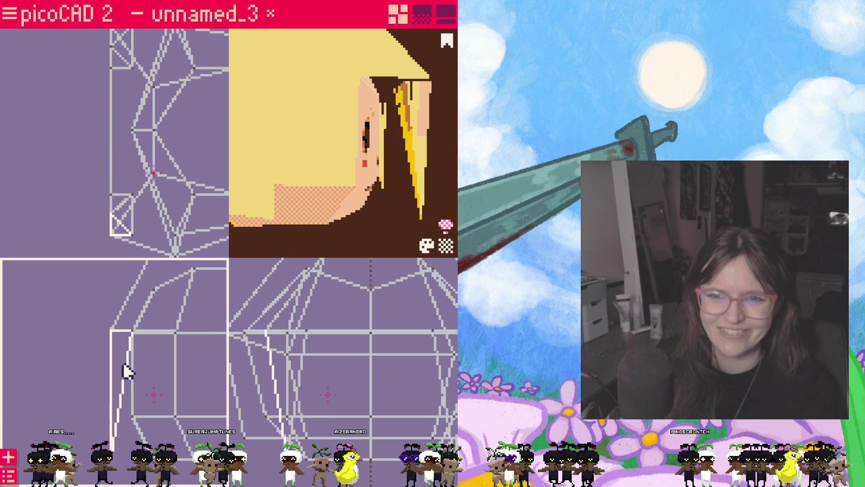
pyautogui.moveTo(384, 217)
pyautogui.mouseDown()
pyautogui.moveTo(310, 226)
pyautogui.moveTo(361, 207)
pyautogui.moveTo(367, 133)
pyautogui.moveTo(361, 150)
pyautogui.mouseUp()
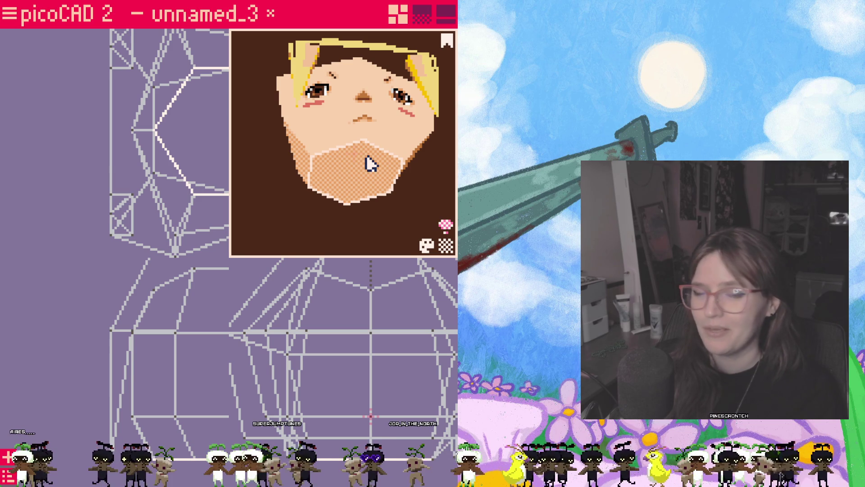
pyautogui.moveTo(370, 226)
pyautogui.mouseDown()
pyautogui.moveTo(361, 220)
pyautogui.moveTo(350, 245)
pyautogui.moveTo(375, 224)
pyautogui.mouseUp()
pyautogui.moveTo(395, 223)
pyautogui.mouseDown()
pyautogui.moveTo(429, 218)
pyautogui.moveTo(351, 222)
pyautogui.moveTo(366, 223)
pyautogui.mouseUp()
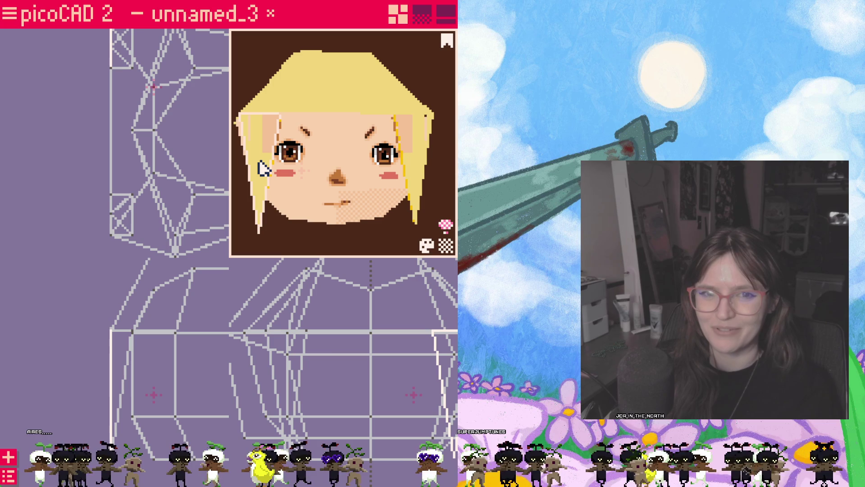
pyautogui.moveTo(421, 154)
pyautogui.mouseDown()
pyautogui.moveTo(339, 227)
pyautogui.moveTo(340, 244)
pyautogui.moveTo(325, 243)
pyautogui.mouseUp()
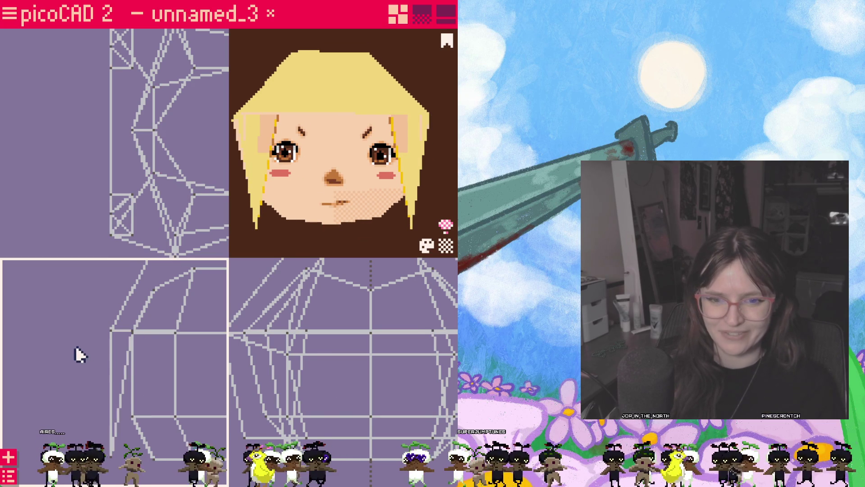
# - Pull the hair mesh's left edge outward to widen it
pyautogui.scroll(-2, 86, 344)
pyautogui.scroll(-3, 86, 347)
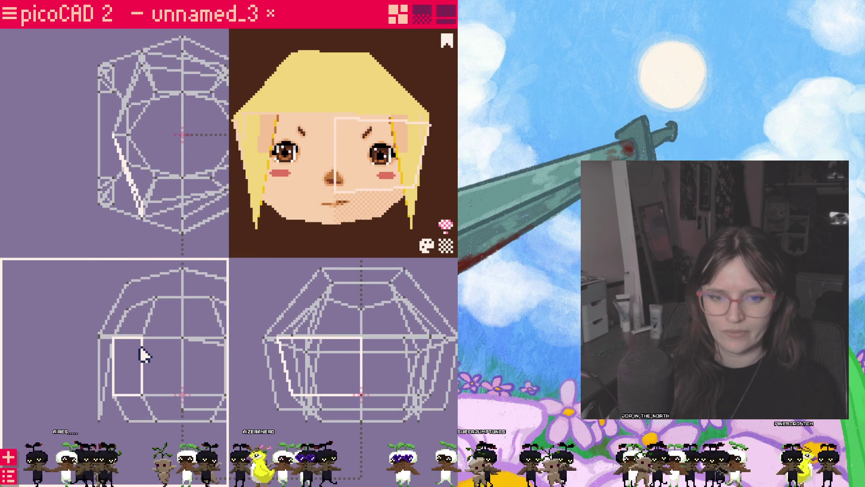
pyautogui.scroll(-2, 144, 353)
pyautogui.moveTo(360, 367)
pyautogui.mouseDown(button='middle')
pyautogui.moveTo(332, 396)
pyautogui.moveTo(349, 407)
pyautogui.mouseUp(button='middle')
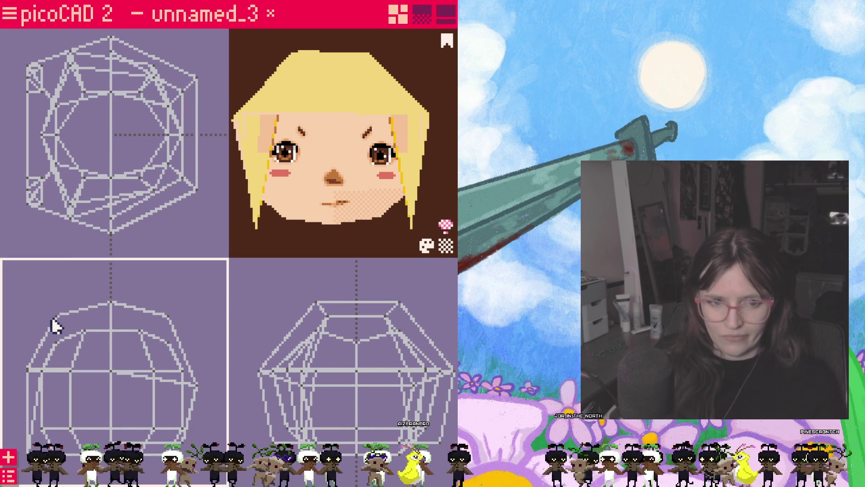
pyautogui.click(27, 369)
pyautogui.click(33, 390)
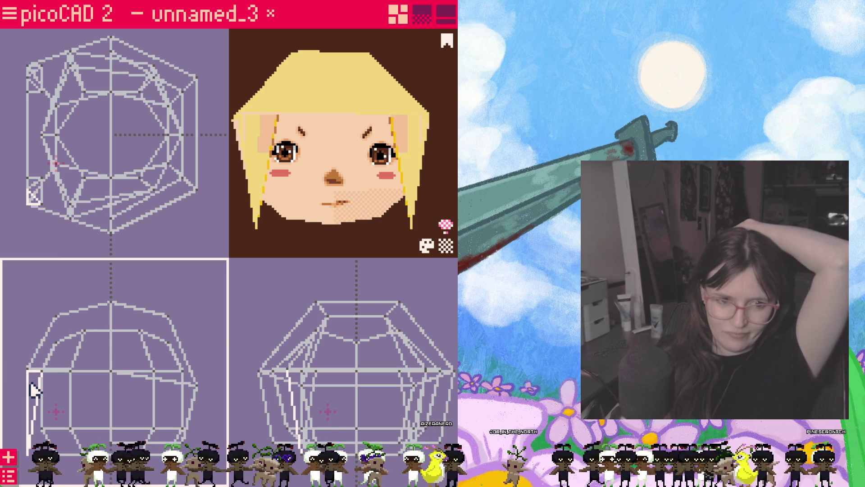
pyautogui.moveTo(32, 390)
pyautogui.mouseDown()
pyautogui.moveTo(8, 395)
pyautogui.moveTo(34, 387)
pyautogui.moveTo(13, 386)
pyautogui.moveTo(41, 328)
pyautogui.moveTo(56, 320)
pyautogui.moveTo(36, 371)
pyautogui.moveTo(56, 321)
pyautogui.mouseUp()
pyautogui.click(27, 368)
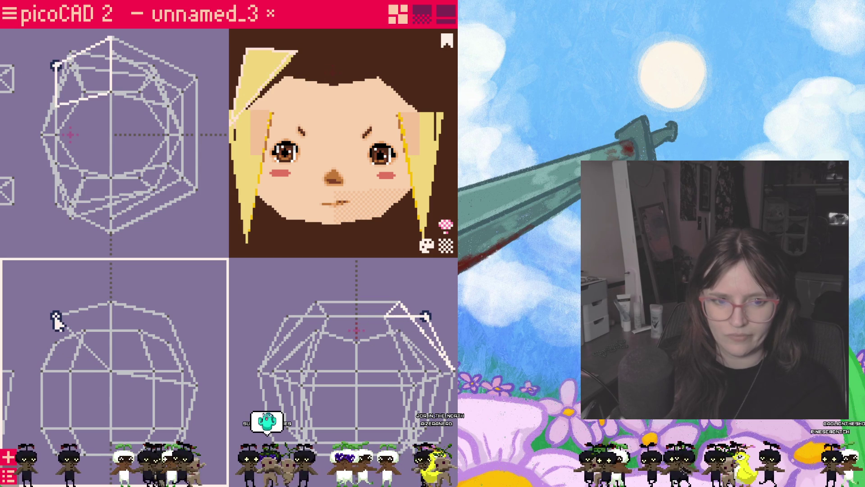
# - Lower the hair mesh's top vertex to flatten the cap
pyautogui.scroll(-1, 334, 190)
pyautogui.moveTo(342, 181)
pyautogui.mouseDown(button='right')
pyautogui.moveTo(320, 226)
pyautogui.moveTo(324, 193)
pyautogui.moveTo(321, 204)
pyautogui.mouseUp(button='right')
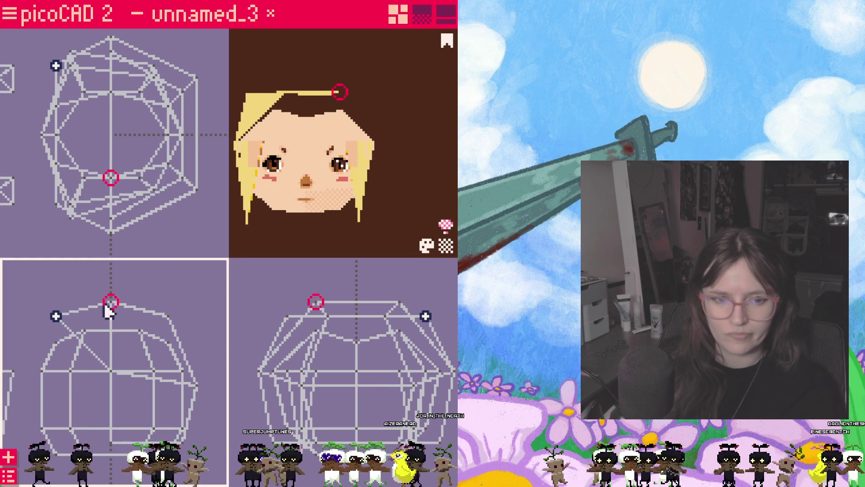
pyautogui.click(56, 318)
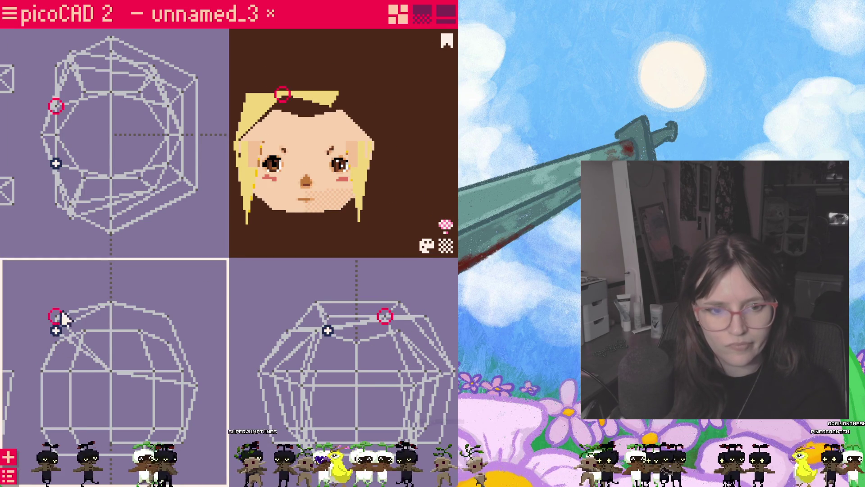
pyautogui.click(58, 328)
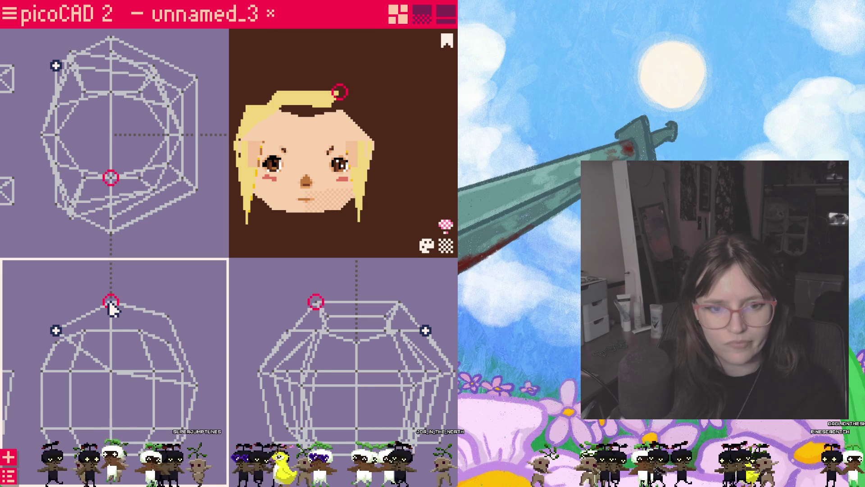
pyautogui.moveTo(113, 308); pyautogui.dragTo(112, 315)
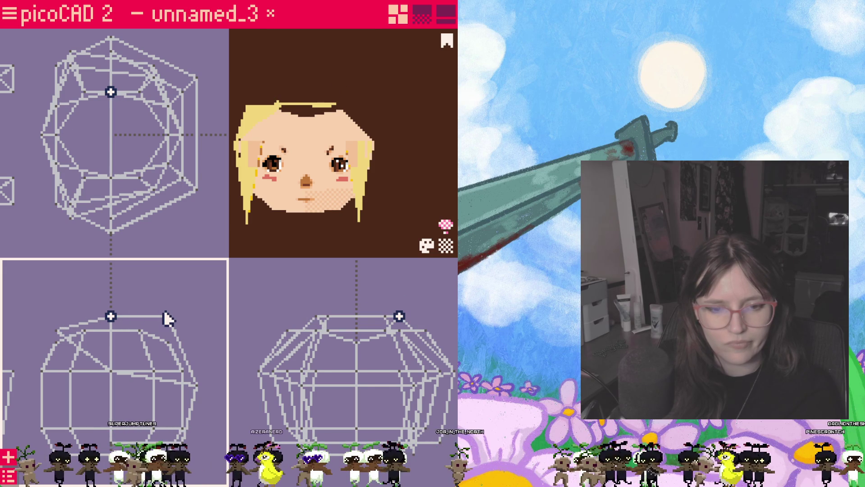
pyautogui.moveTo(300, 218)
pyautogui.mouseDown()
pyautogui.moveTo(334, 223)
pyautogui.moveTo(305, 249)
pyautogui.moveTo(275, 220)
pyautogui.moveTo(299, 227)
pyautogui.mouseUp()
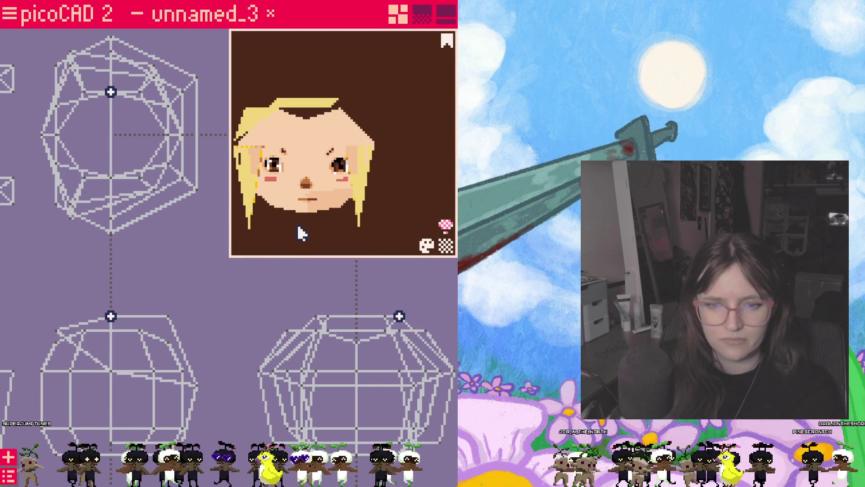
pyautogui.click(157, 283)
# - Undo four hair edits with Ctrl+Z to restore the full blonde cap
pyautogui.scroll(1, 158, 283)
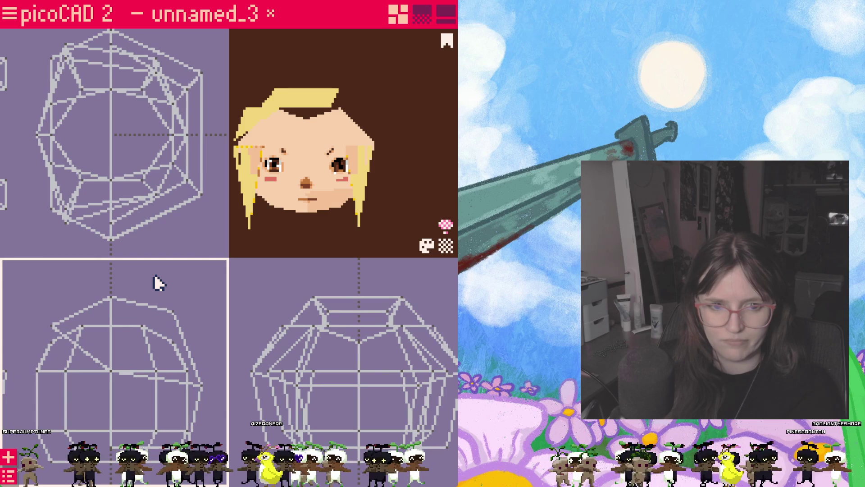
pyautogui.hotkey('ctrl', 'z')
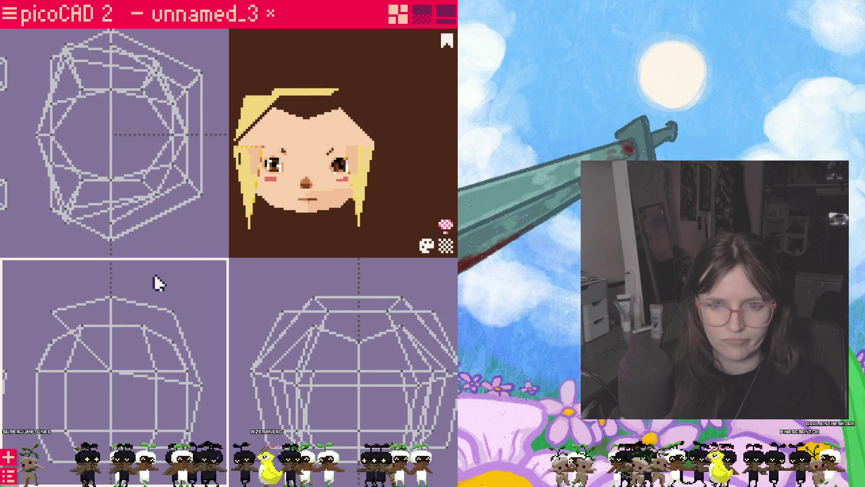
pyautogui.hotkey('ctrl', 'z')
pyautogui.hotkey('ctrl', 'z')
pyautogui.hotkey('ctrl', 'z')
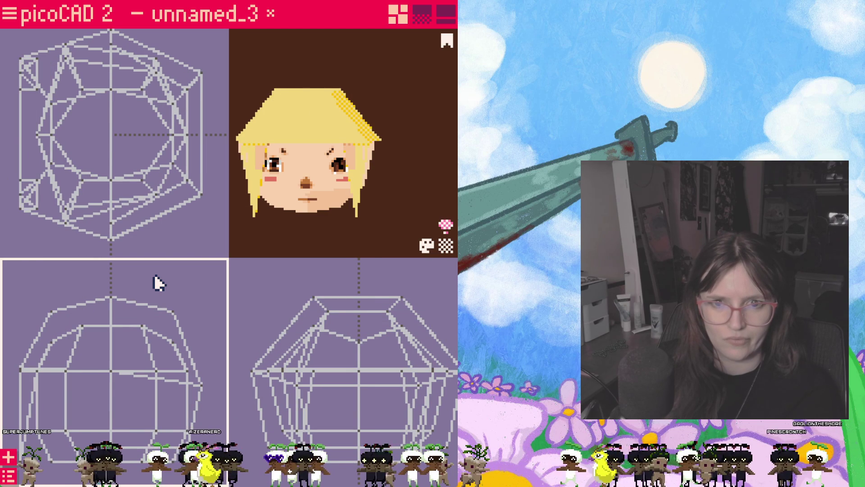
pyautogui.hotkey('ctrl', 'z')
pyautogui.hotkey('ctrl', 'z')
pyautogui.hotkey('ctrl', 'z')
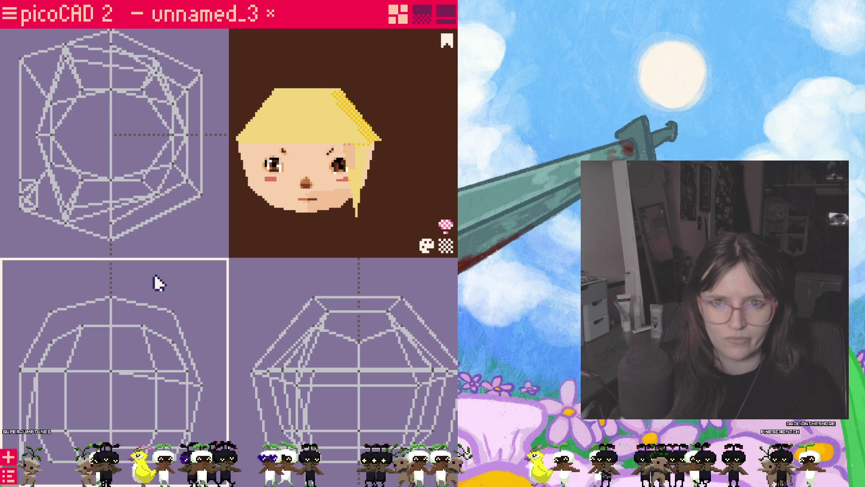
pyautogui.hotkey('ctrl', 'z')
pyautogui.hotkey('ctrl', 'z')
pyautogui.hotkey('ctrl', 'z')
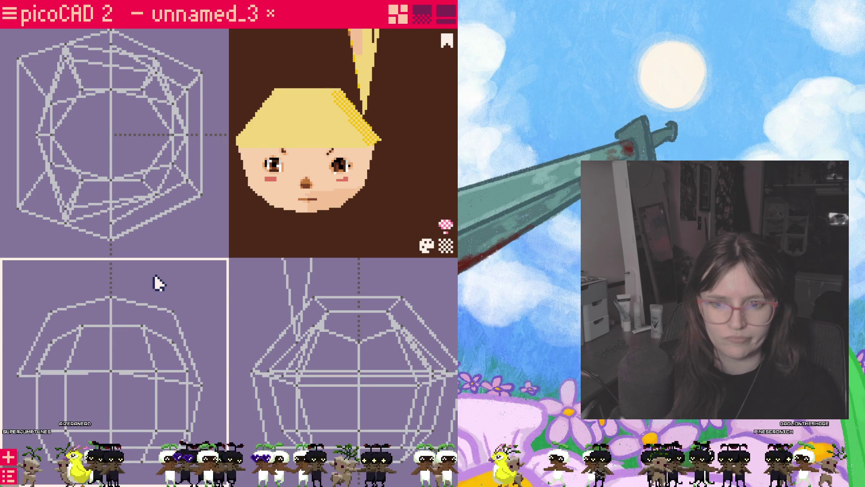
pyautogui.moveTo(315, 238)
pyautogui.mouseDown()
pyautogui.moveTo(367, 226)
pyautogui.moveTo(267, 226)
pyautogui.moveTo(291, 208)
pyautogui.moveTo(354, 226)
pyautogui.moveTo(345, 226)
pyautogui.moveTo(377, 185)
pyautogui.moveTo(391, 184)
pyautogui.moveTo(403, 202)
pyautogui.moveTo(342, 226)
pyautogui.mouseUp()
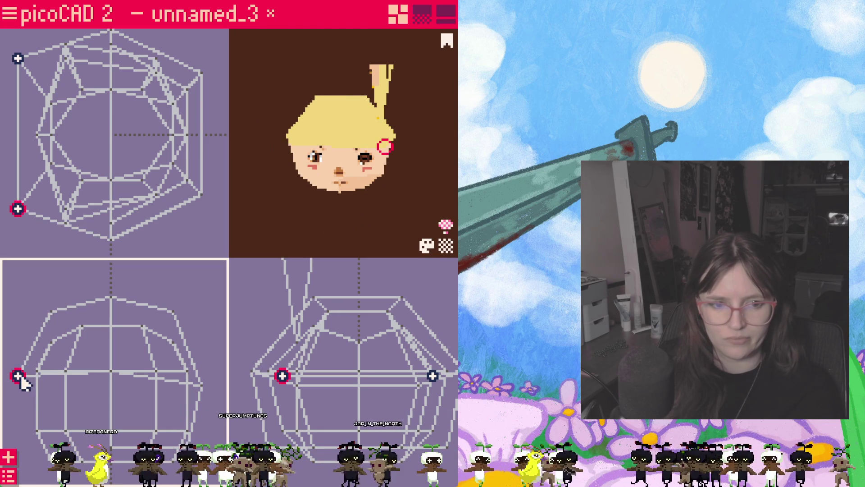
# - Scale the hair mesh up and right, then lower one vertex to fit the head
pyautogui.moveTo(20, 378)
pyautogui.mouseDown()
pyautogui.moveTo(34, 341)
pyautogui.moveTo(69, 311)
pyautogui.moveTo(112, 299)
pyautogui.moveTo(117, 310)
pyautogui.mouseUp()
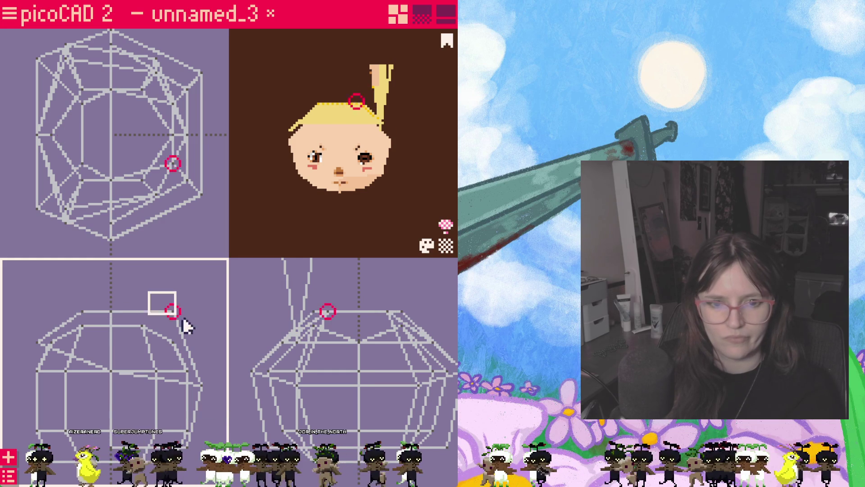
pyautogui.moveTo(172, 313); pyautogui.dragTo(172, 327)
pyautogui.moveTo(349, 241)
pyautogui.mouseDown()
pyautogui.moveTo(227, 231)
pyautogui.moveTo(381, 217)
pyautogui.moveTo(363, 230)
pyautogui.moveTo(367, 244)
pyautogui.moveTo(374, 234)
pyautogui.mouseUp()
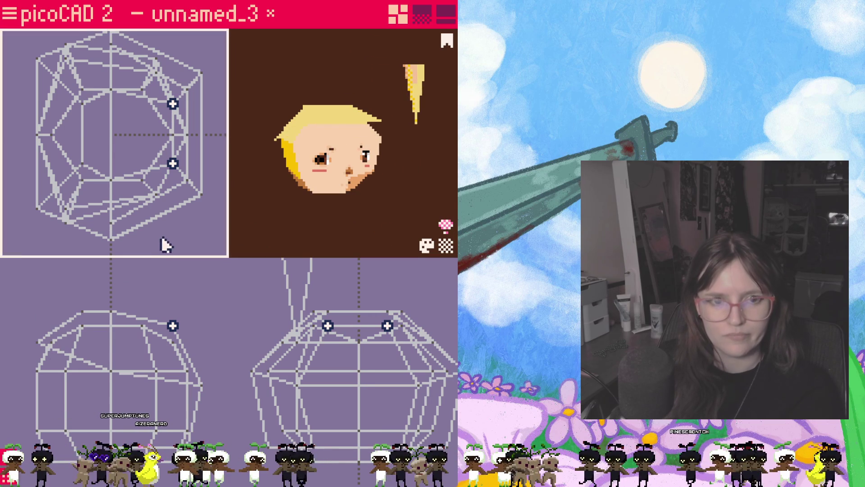
pyautogui.click(49, 161)
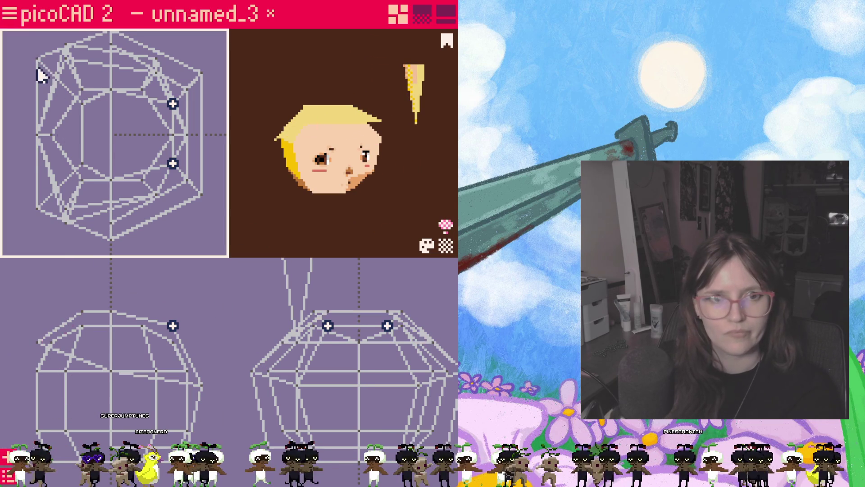
pyautogui.click(297, 392)
pyautogui.click(297, 374)
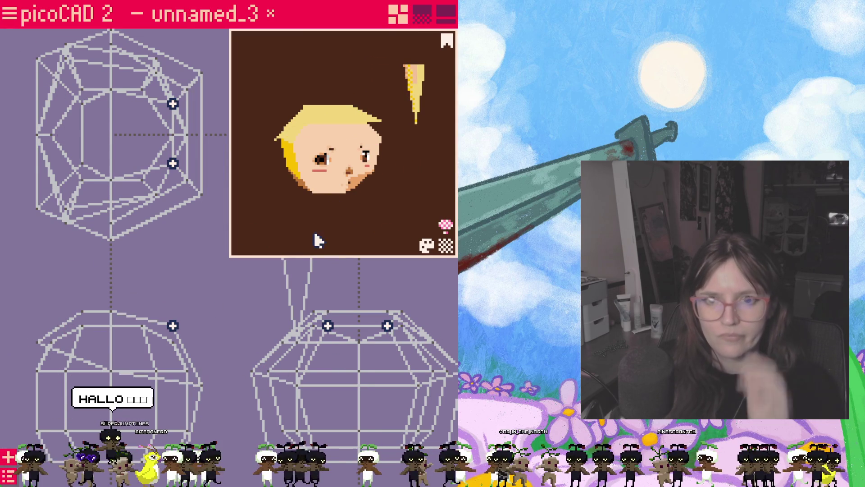
pyautogui.scroll(5, 315, 239)
pyautogui.moveTo(343, 156)
pyautogui.mouseDown()
pyautogui.moveTo(372, 212)
pyautogui.moveTo(343, 243)
pyautogui.moveTo(364, 229)
pyautogui.mouseUp()
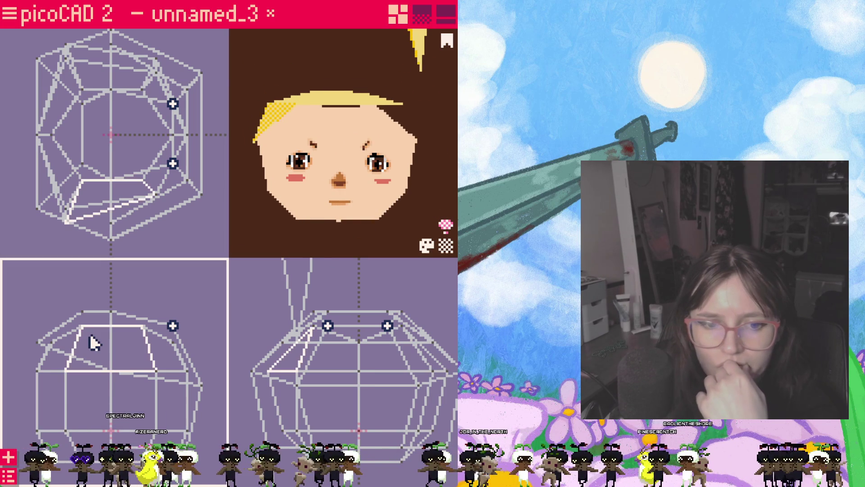
pyautogui.click(100, 321)
pyautogui.rightClick(99, 318)
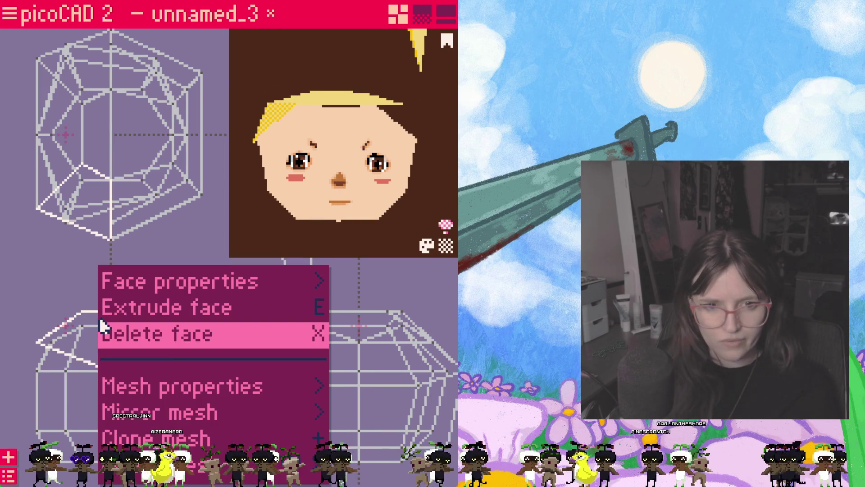
pyautogui.click(100, 324)
pyautogui.moveTo(63, 285); pyautogui.dragTo(185, 331)
pyautogui.click(279, 123)
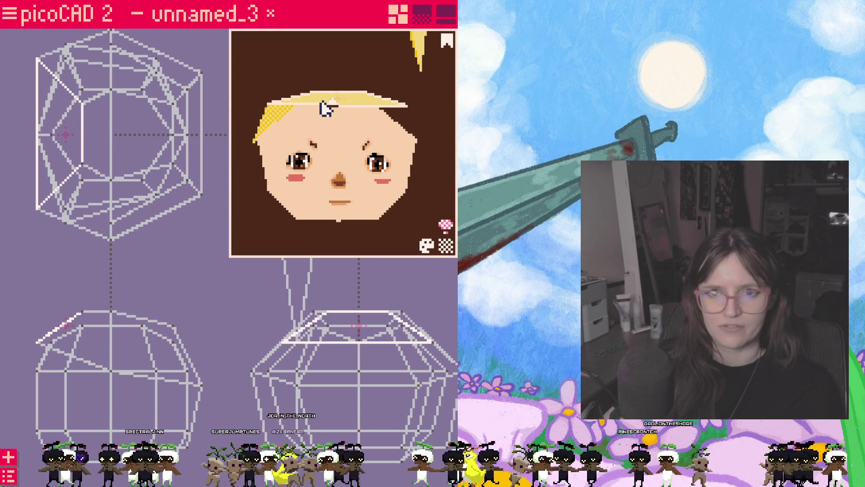
pyautogui.moveTo(325, 108)
pyautogui.mouseDown()
pyautogui.moveTo(400, 184)
pyautogui.moveTo(353, 205)
pyautogui.moveTo(360, 167)
pyautogui.moveTo(353, 139)
pyautogui.moveTo(400, 205)
pyautogui.moveTo(331, 113)
pyautogui.mouseUp()
pyautogui.click(331, 113)
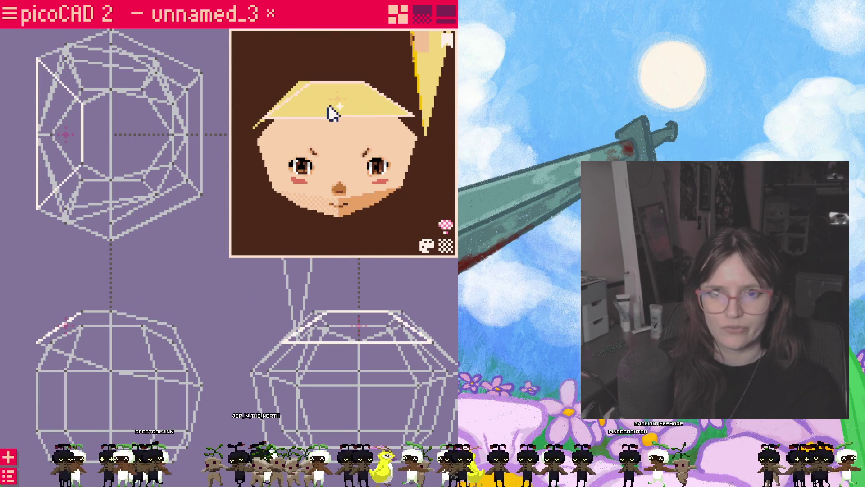
pyautogui.click(344, 139)
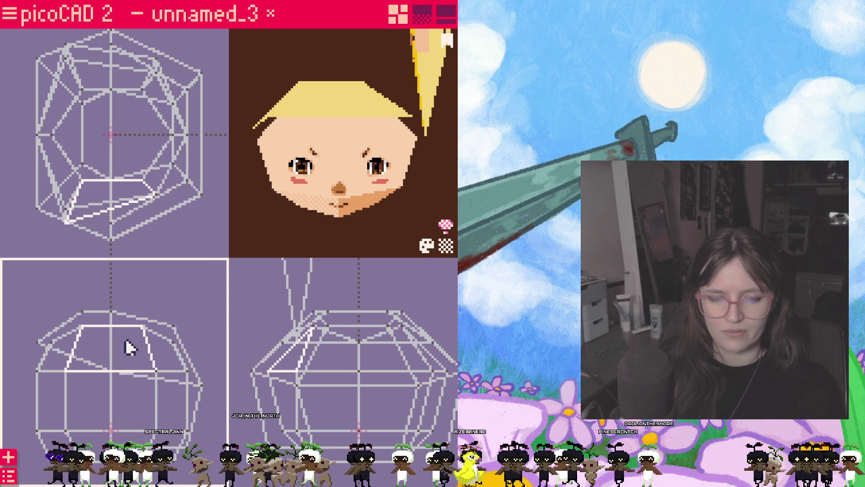
pyautogui.moveTo(303, 201)
pyautogui.mouseDown()
pyautogui.moveTo(364, 191)
pyautogui.moveTo(270, 188)
pyautogui.moveTo(303, 193)
pyautogui.moveTo(270, 217)
pyautogui.mouseUp()
pyautogui.click(153, 356)
pyautogui.moveTo(154, 356)
pyautogui.mouseDown(button='right')
pyautogui.moveTo(222, 304)
pyautogui.moveTo(183, 309)
pyautogui.moveTo(203, 307)
pyautogui.mouseUp(button='right')
# - Move the small yellow spike up and to the left near the head
pyautogui.scroll(-5, 371, 294)
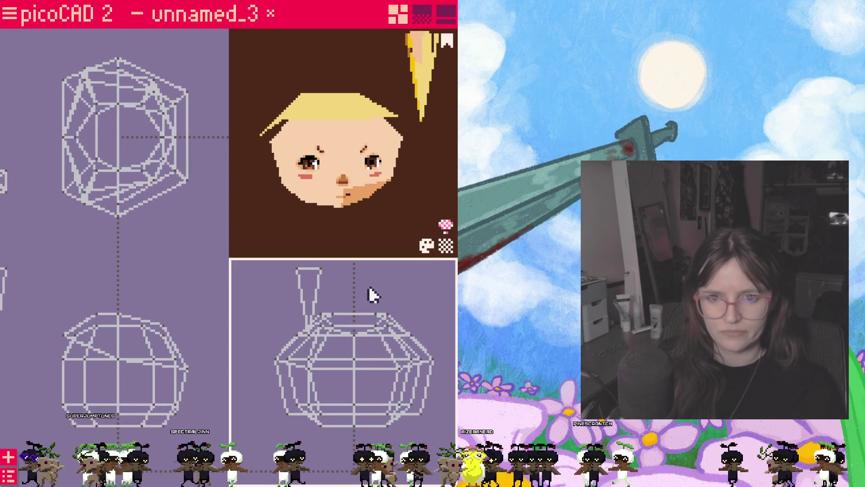
pyautogui.moveTo(301, 299)
pyautogui.mouseDown()
pyautogui.moveTo(264, 288)
pyautogui.moveTo(289, 291)
pyautogui.moveTo(282, 287)
pyautogui.mouseUp()
pyautogui.rightClick(281, 286)
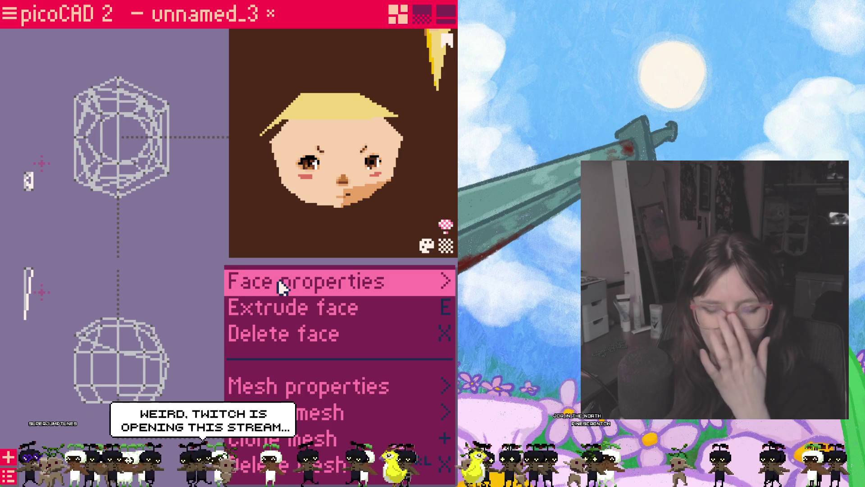
pyautogui.click(204, 305)
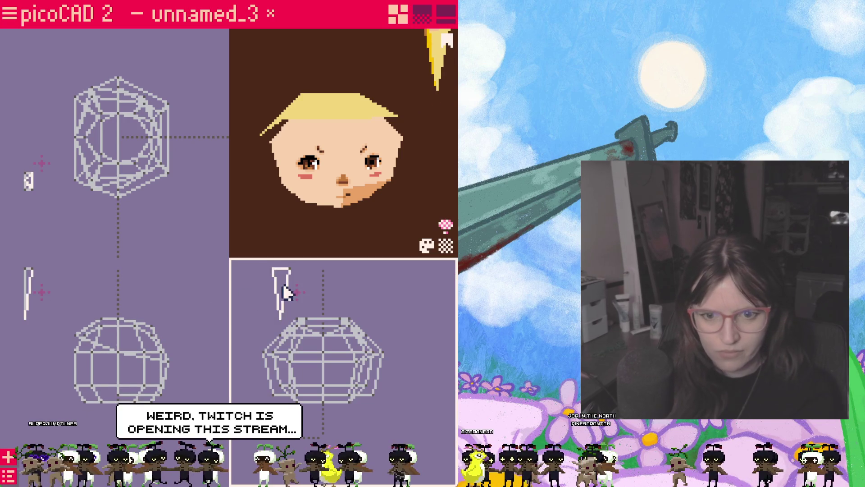
pyautogui.click(46, 182)
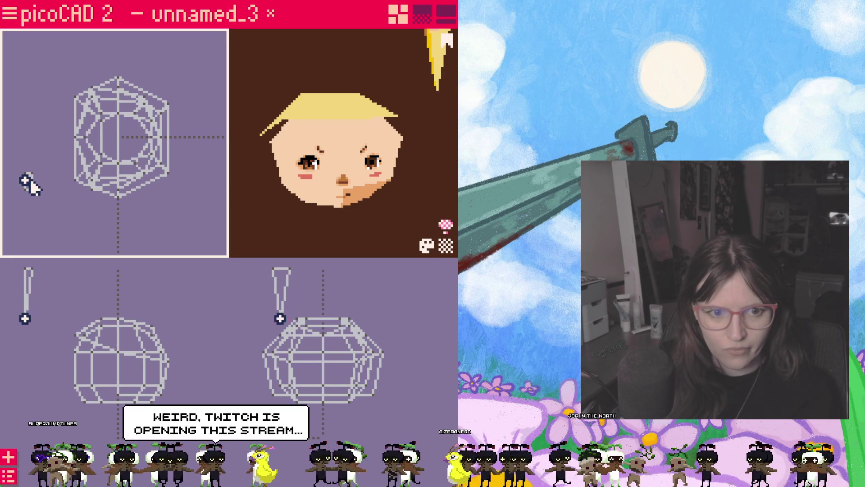
pyautogui.moveTo(421, 135); pyautogui.dragTo(387, 193)
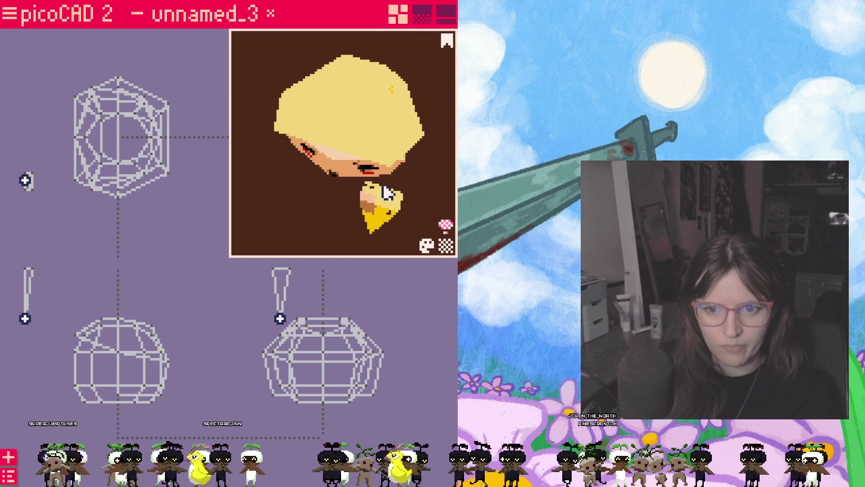
pyautogui.rightClick(389, 204)
pyautogui.press('Escape')
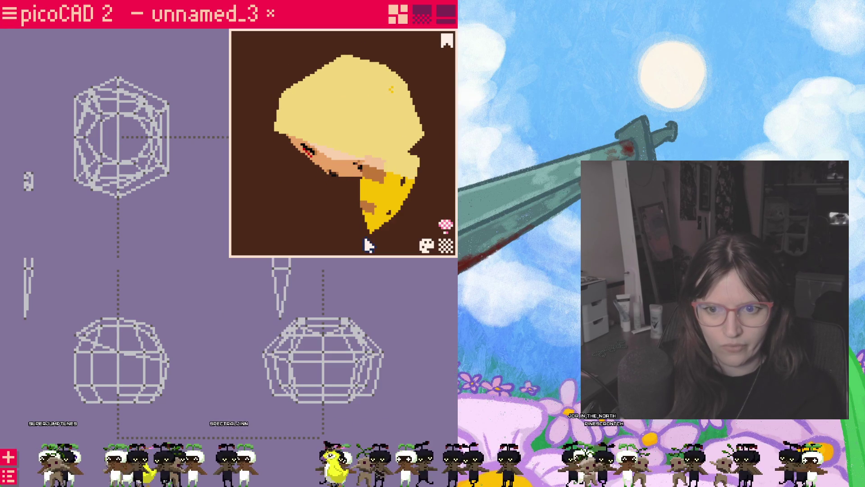
pyautogui.click(350, 306)
pyautogui.click(280, 280)
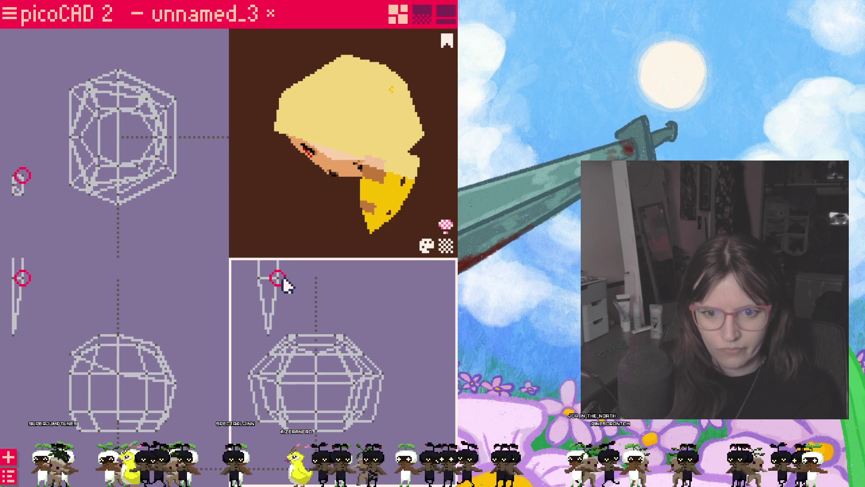
pyautogui.scroll(2, 281, 310)
pyautogui.click(72, 277)
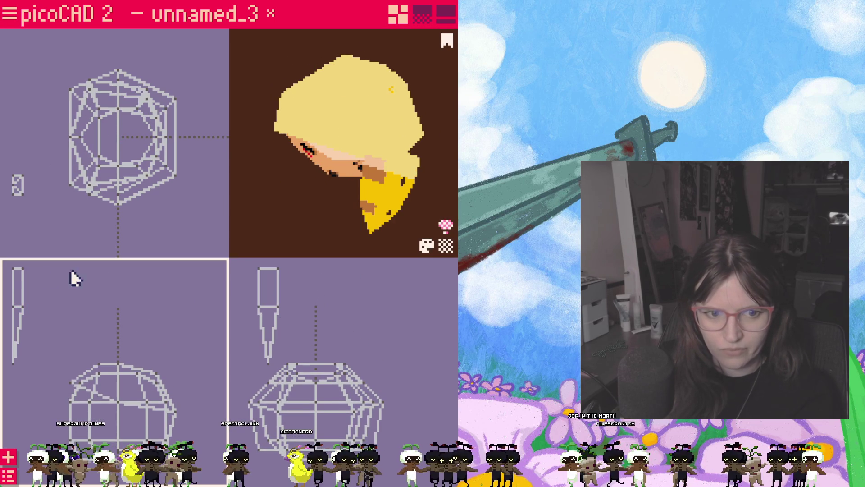
# - Extrude the spike's face into a box and shift it to the right
pyautogui.click(18, 298)
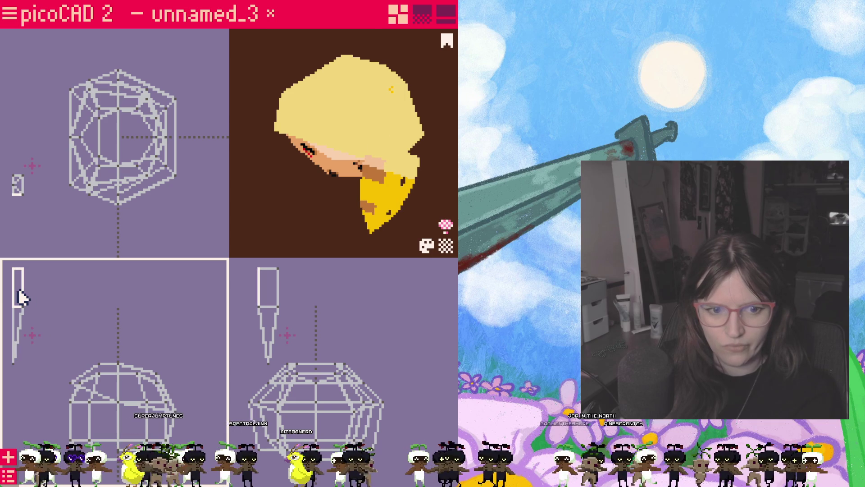
pyautogui.rightClick(22, 297)
pyautogui.click(29, 306)
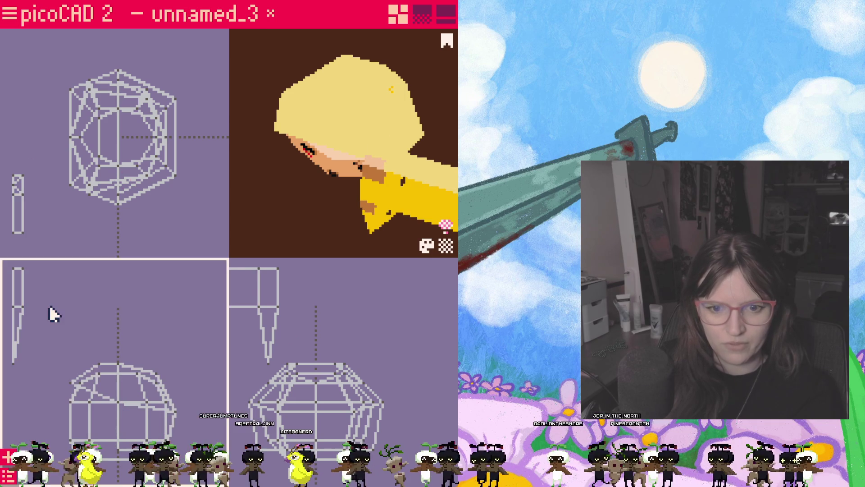
pyautogui.moveTo(269, 298); pyautogui.dragTo(363, 293)
pyautogui.click(53, 287)
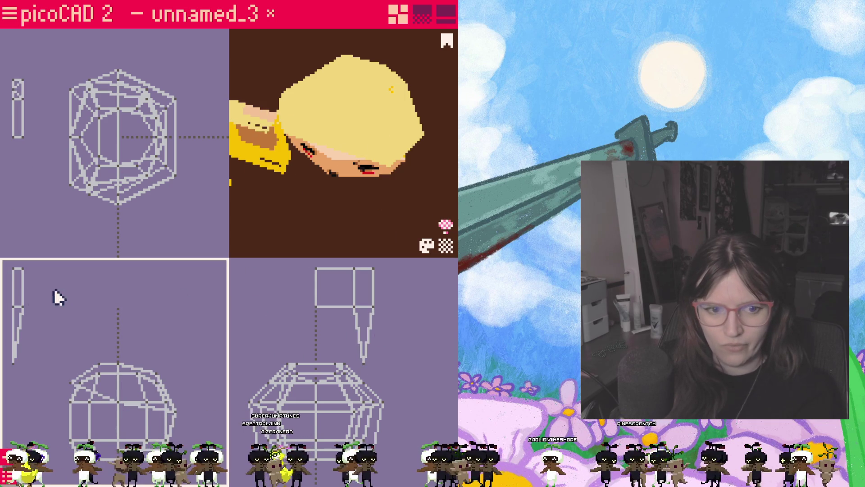
# - Extrude the face again and pull the end vertices in to shorten the box
pyautogui.rightClick(21, 299)
pyautogui.click(46, 308)
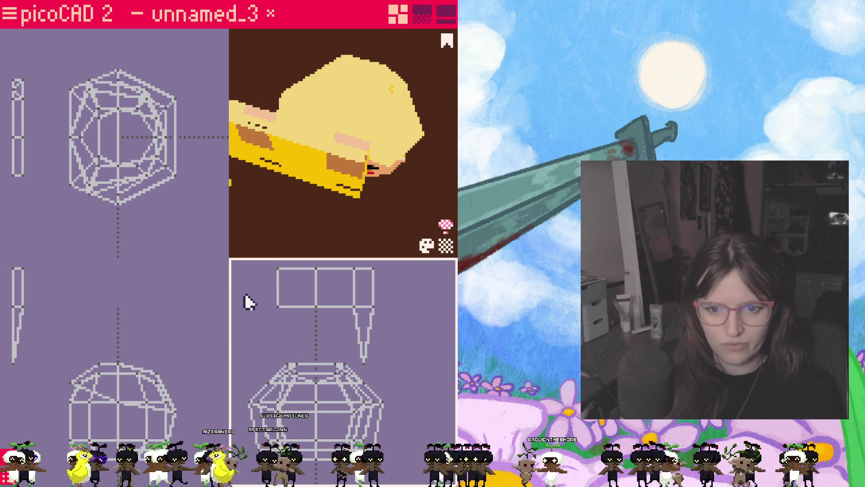
pyautogui.moveTo(278, 308); pyautogui.dragTo(297, 310)
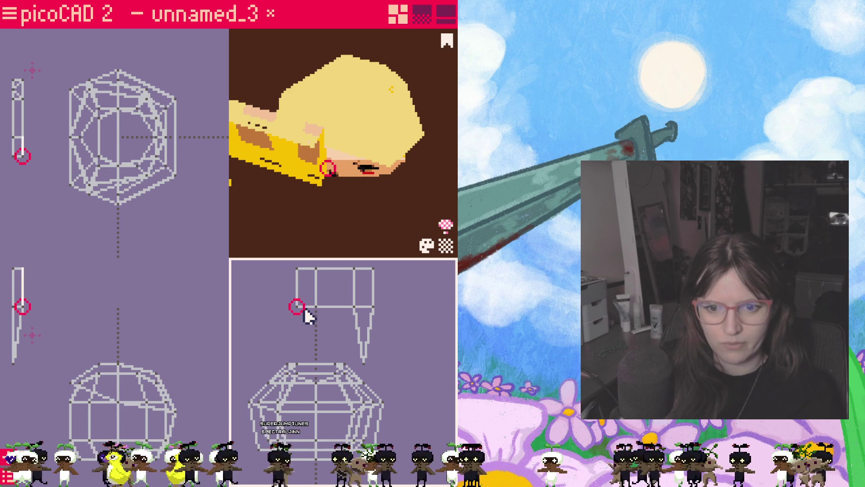
pyautogui.rightClick(305, 308)
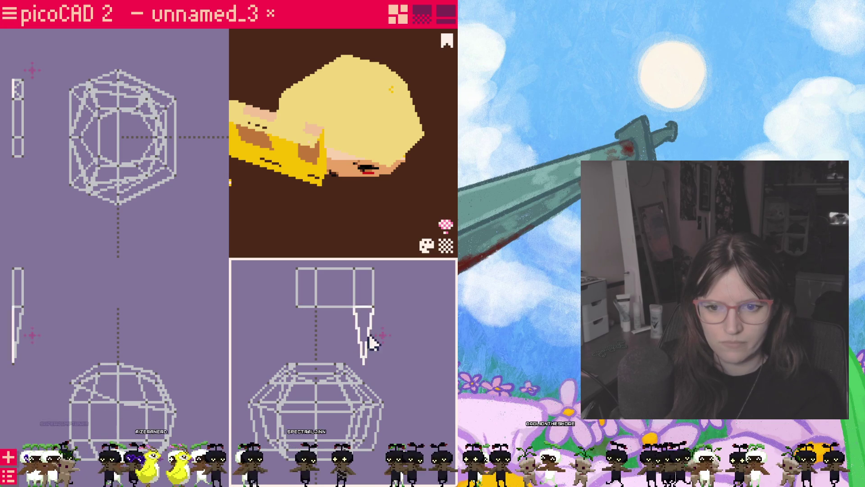
pyautogui.click(368, 363)
pyautogui.click(365, 343)
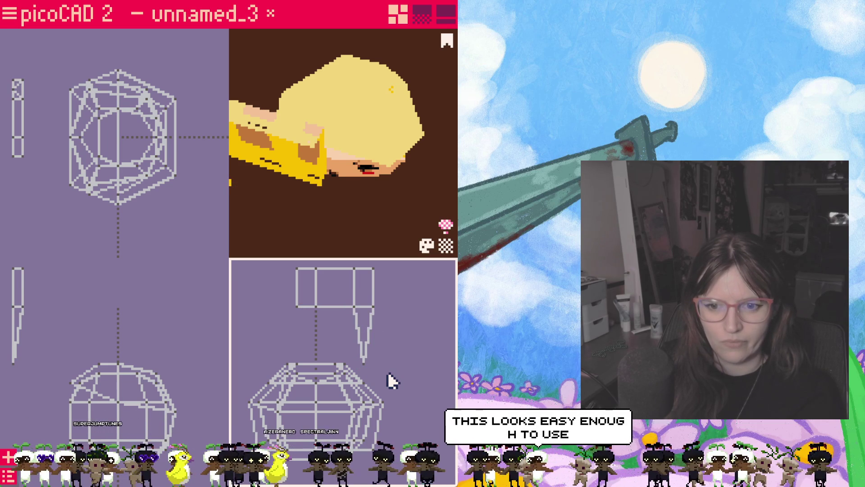
# - Clone the strand, move the copy left, then delete it
pyautogui.click(352, 306)
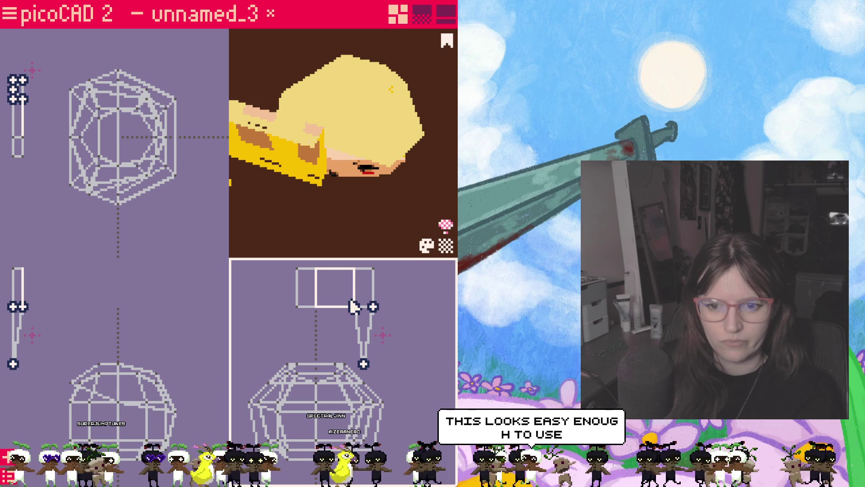
pyautogui.rightClick(368, 334)
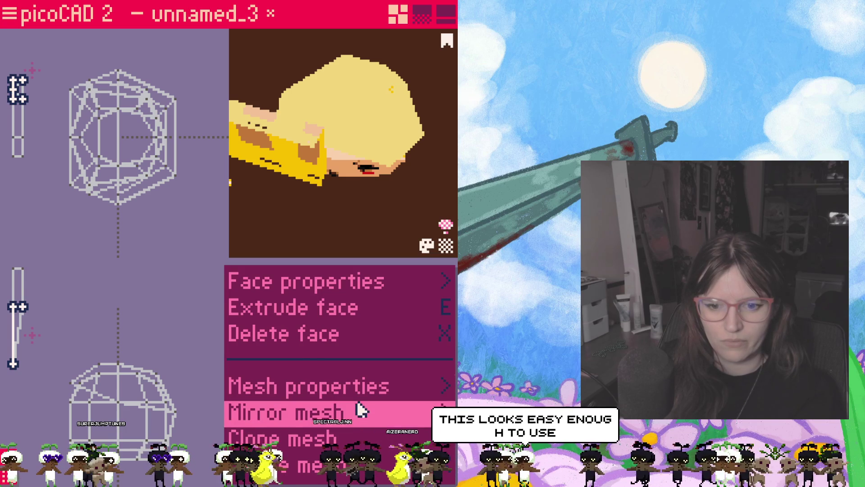
pyautogui.click(359, 438)
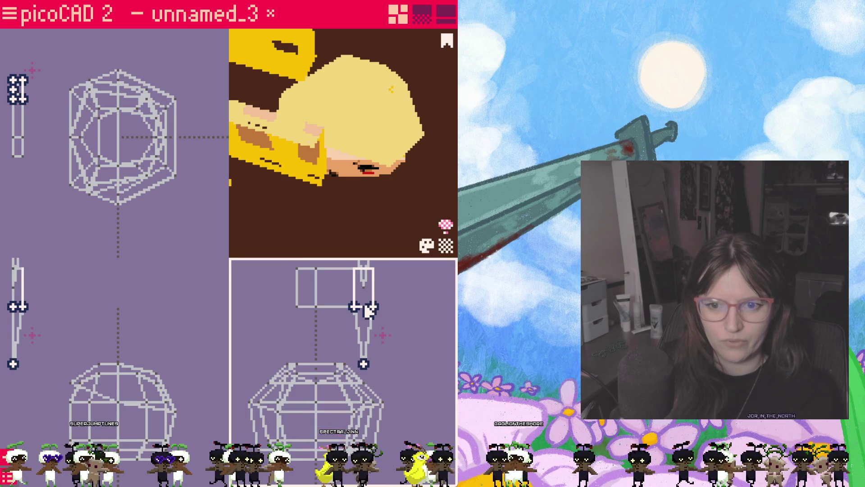
pyautogui.moveTo(366, 305)
pyautogui.mouseDown()
pyautogui.moveTo(377, 303)
pyautogui.moveTo(334, 295)
pyautogui.moveTo(312, 339)
pyautogui.moveTo(285, 331)
pyautogui.mouseUp()
pyautogui.press('Delete')
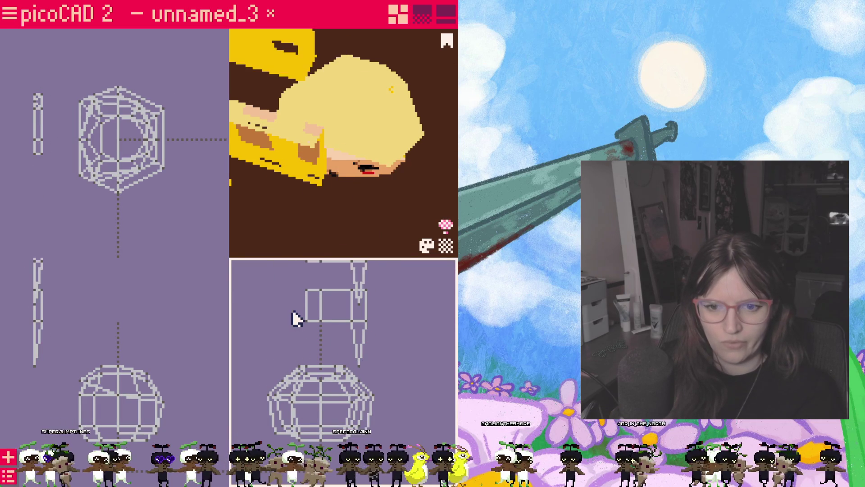
# - Rotate the strand twice to point downward and move it up under the hair
pyautogui.click(313, 310)
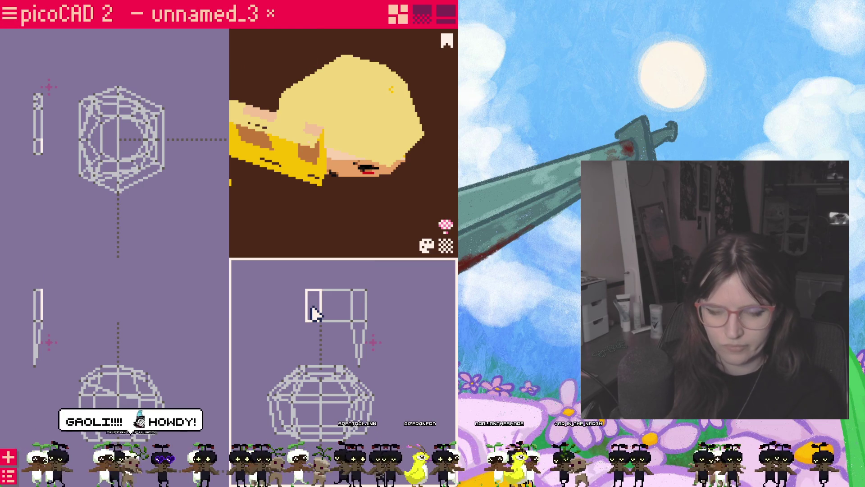
pyautogui.moveTo(314, 311)
pyautogui.mouseDown()
pyautogui.moveTo(310, 305)
pyautogui.moveTo(341, 319)
pyautogui.mouseUp()
pyautogui.press('r')
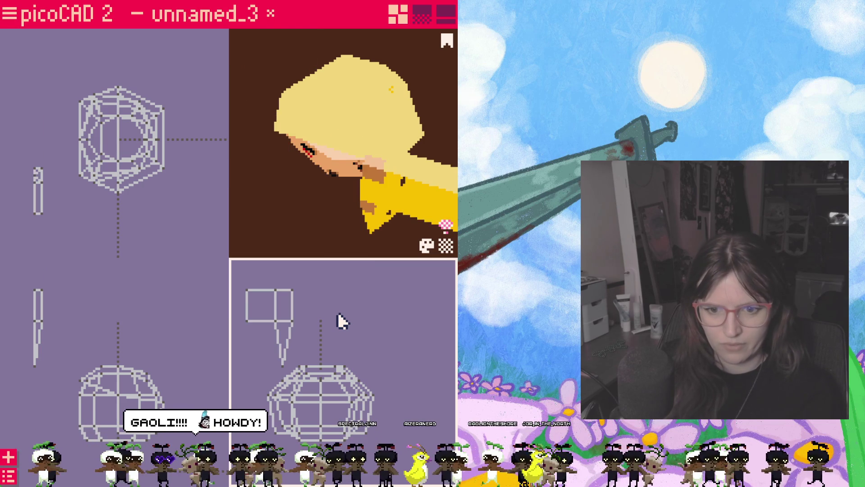
pyautogui.press('r')
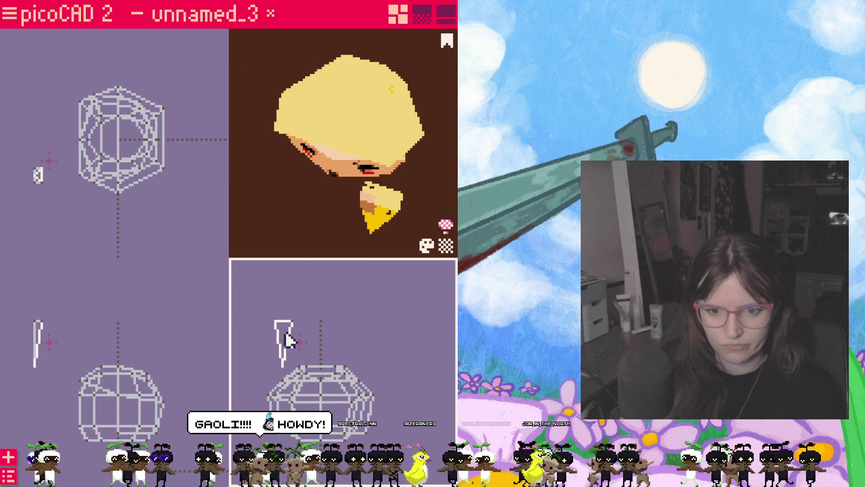
pyautogui.scroll(4, 291, 338)
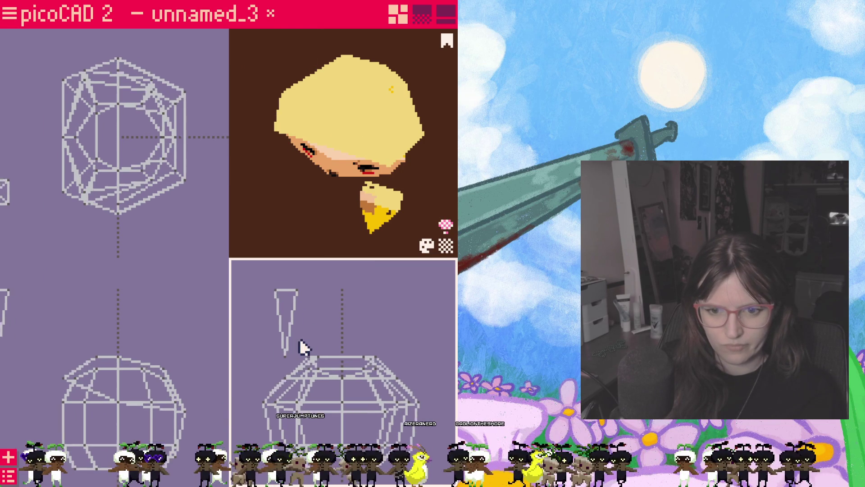
pyautogui.moveTo(255, 273); pyautogui.dragTo(311, 355)
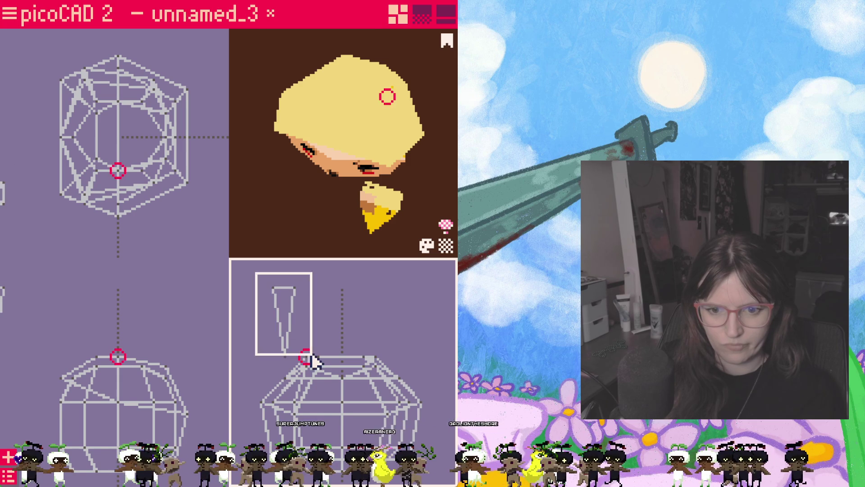
pyautogui.moveTo(291, 310); pyautogui.dragTo(303, 294)
pyautogui.scroll(1, 313, 302)
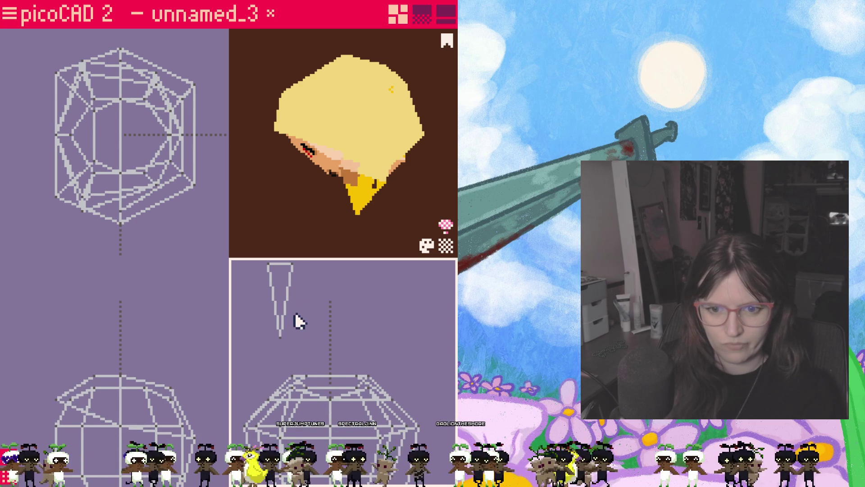
pyautogui.moveTo(295, 314); pyautogui.dragTo(297, 334, button='middle')
# - Extrude a face of the strand outward as the start of a spike
pyautogui.rightClick(285, 301)
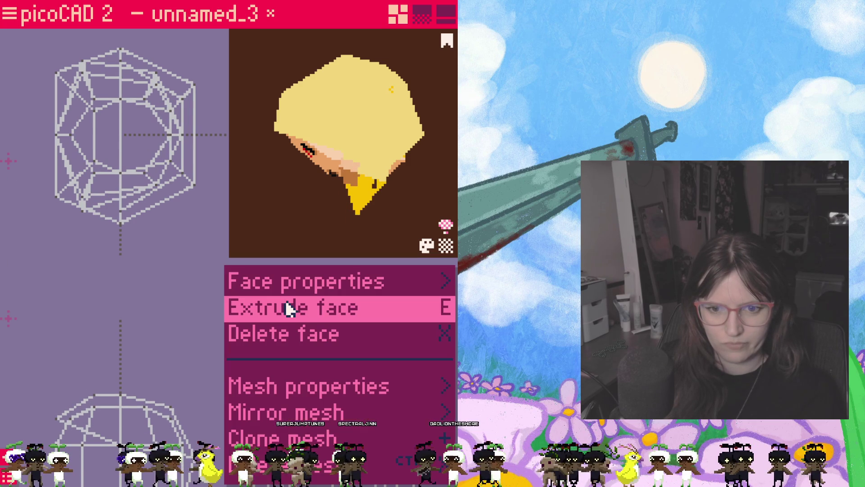
pyautogui.click(370, 175)
pyautogui.rightClick(373, 170)
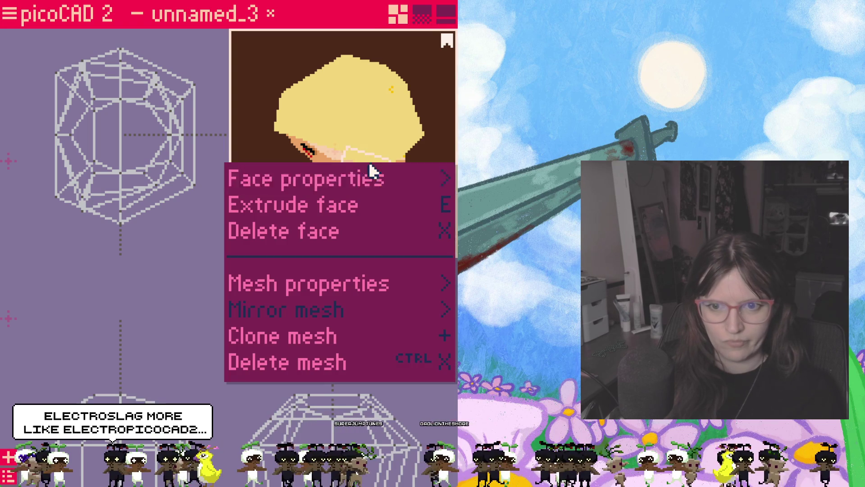
pyautogui.click(354, 205)
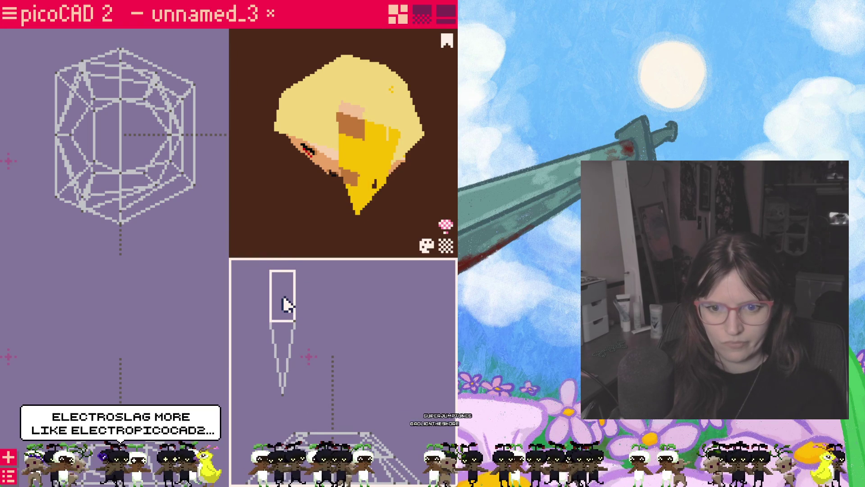
pyautogui.moveTo(325, 232)
pyautogui.mouseDown()
pyautogui.moveTo(347, 210)
pyautogui.moveTo(283, 207)
pyautogui.moveTo(304, 204)
pyautogui.mouseUp()
pyautogui.scroll(-1, 47, 343)
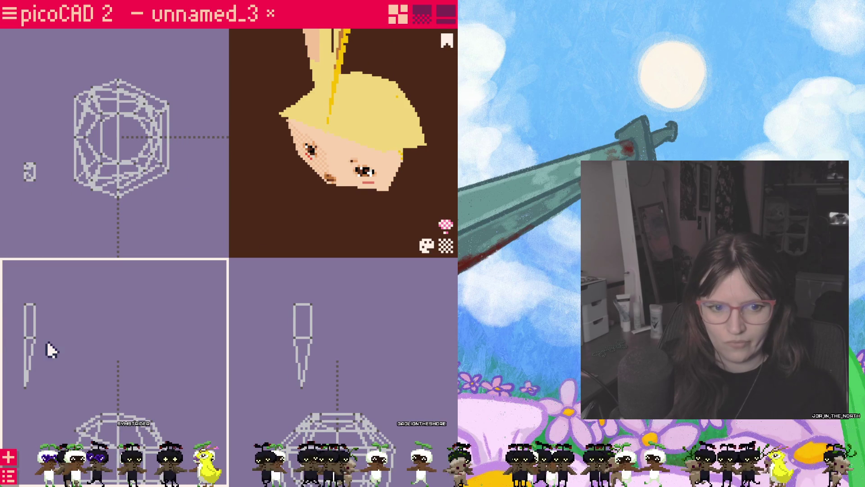
# - Extrude the strand twice more and taper the end into a pointed spike
pyautogui.rightClick(34, 325)
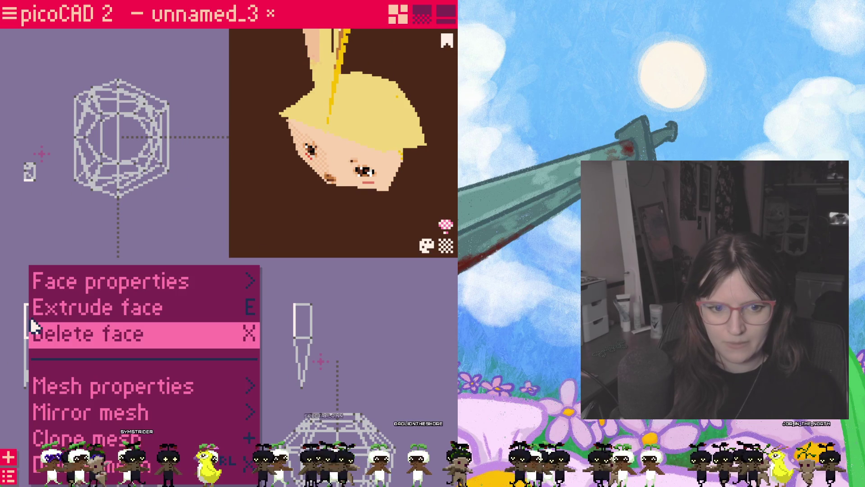
pyautogui.click(77, 308)
pyautogui.moveTo(264, 315)
pyautogui.mouseDown()
pyautogui.moveTo(292, 329)
pyautogui.moveTo(283, 325)
pyautogui.mouseUp()
pyautogui.moveTo(242, 285)
pyautogui.mouseDown()
pyautogui.moveTo(266, 345)
pyautogui.moveTo(265, 334)
pyautogui.mouseUp()
pyautogui.rightClick(279, 313)
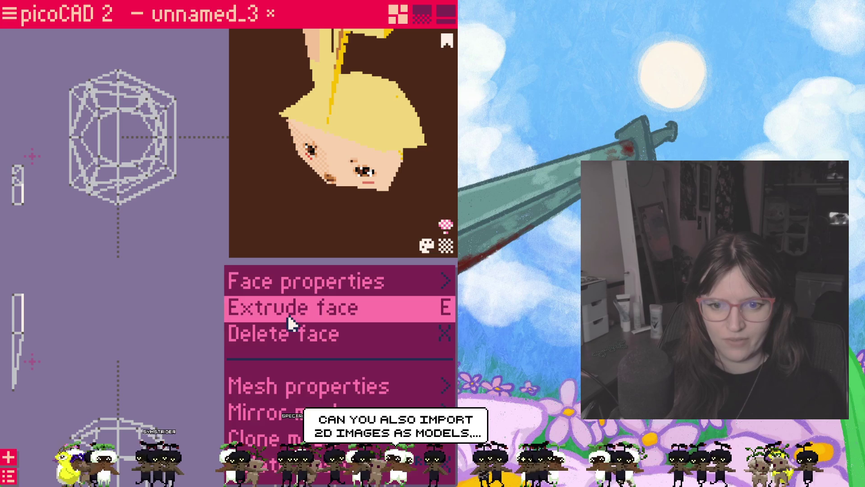
pyautogui.click(257, 409)
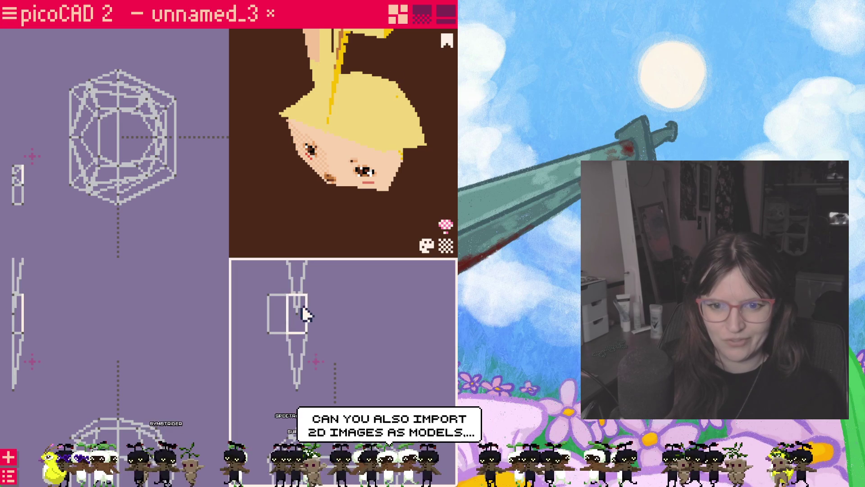
pyautogui.moveTo(304, 309); pyautogui.dragTo(303, 279)
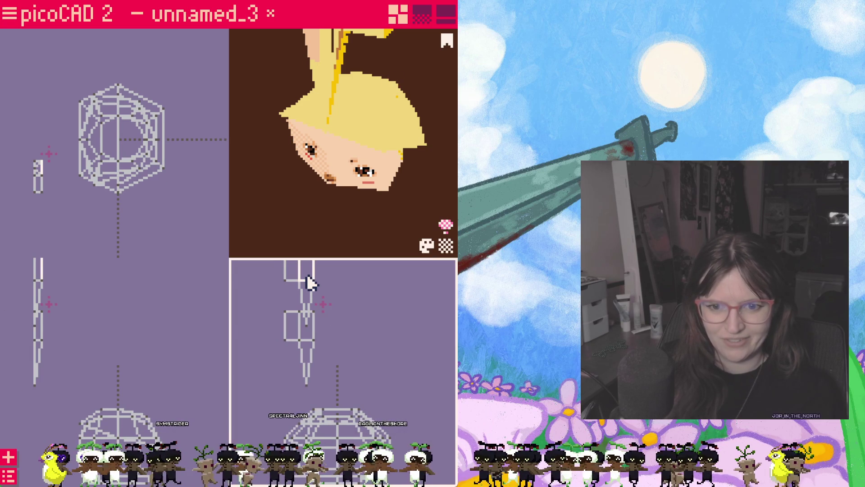
# - Make a horizontally mirrored copy of the strand and place it beside the original
pyautogui.rightClick(307, 275)
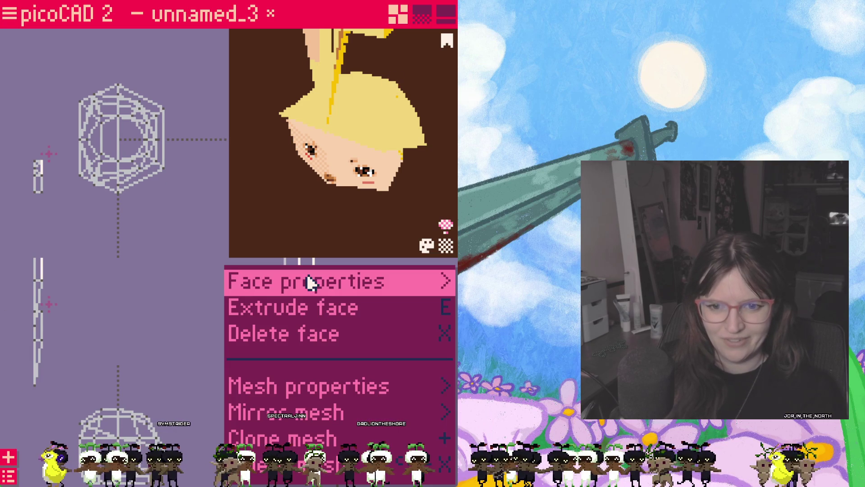
pyautogui.click(353, 423)
pyautogui.click(347, 433)
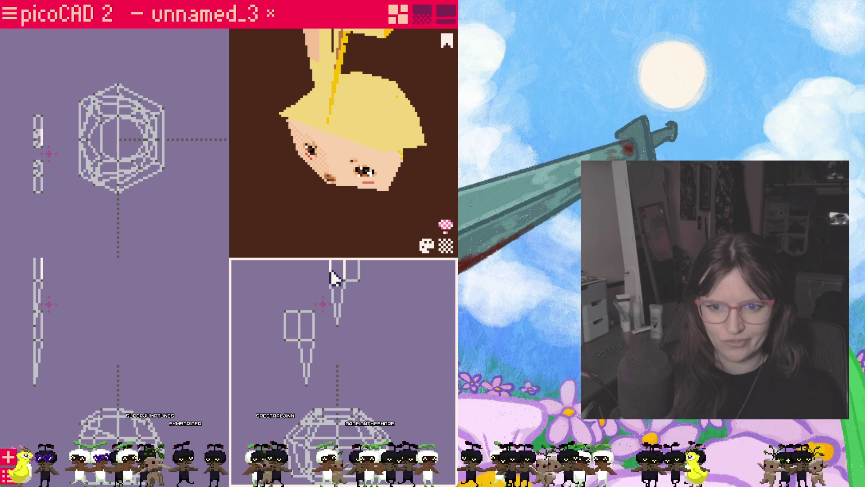
pyautogui.moveTo(343, 278)
pyautogui.mouseDown()
pyautogui.moveTo(278, 338)
pyautogui.moveTo(252, 348)
pyautogui.mouseUp()
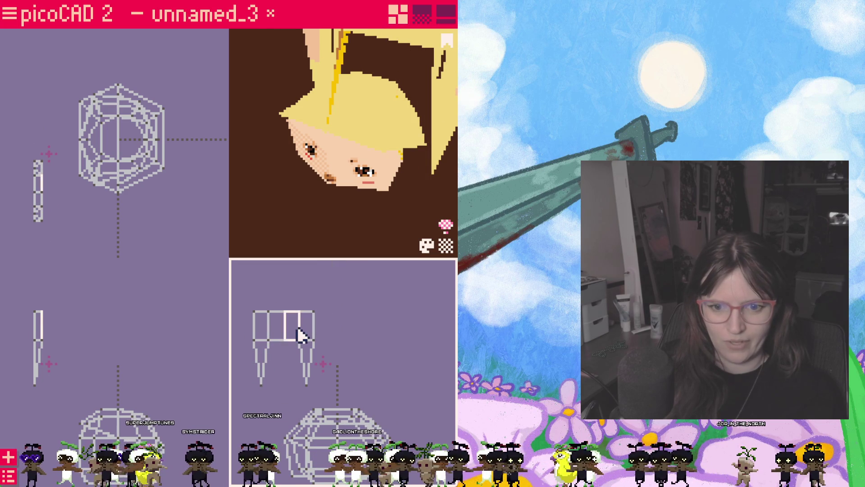
pyautogui.click(279, 317)
pyautogui.scroll(-1, 373, 380)
pyautogui.moveTo(373, 381)
pyautogui.mouseDown(button='middle')
pyautogui.moveTo(376, 322)
pyautogui.moveTo(367, 319)
pyautogui.mouseUp(button='middle')
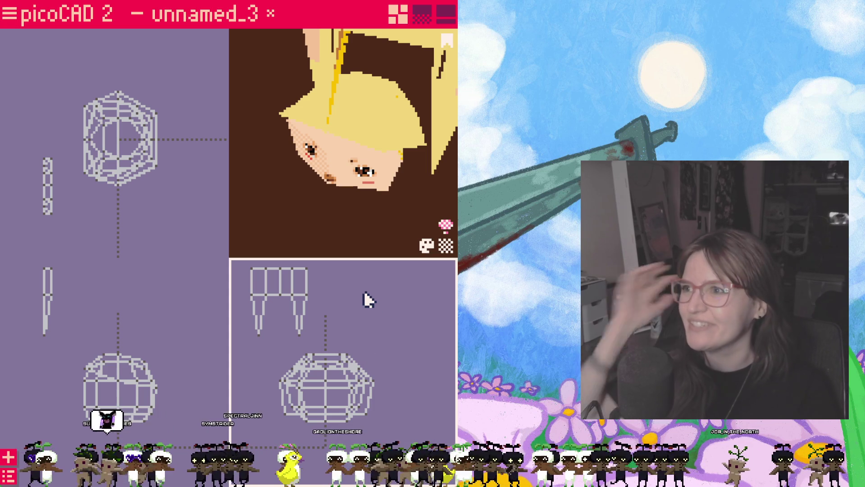
# - Orbit the 3D preview until the face with brown eyes and rosy cheeks is upright and frontal
pyautogui.click(351, 181)
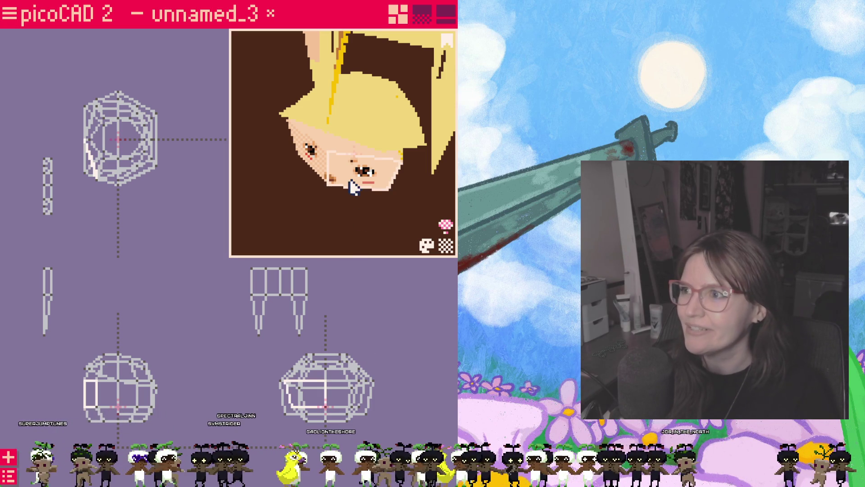
pyautogui.moveTo(343, 177)
pyautogui.mouseDown(button='right')
pyautogui.moveTo(341, 207)
pyautogui.moveTo(419, 156)
pyautogui.moveTo(352, 197)
pyautogui.moveTo(364, 170)
pyautogui.moveTo(341, 179)
pyautogui.moveTo(379, 151)
pyautogui.moveTo(396, 83)
pyautogui.moveTo(360, 106)
pyautogui.moveTo(339, 225)
pyautogui.moveTo(386, 167)
pyautogui.moveTo(394, 176)
pyautogui.moveTo(367, 184)
pyautogui.moveTo(412, 180)
pyautogui.mouseUp(button='right')
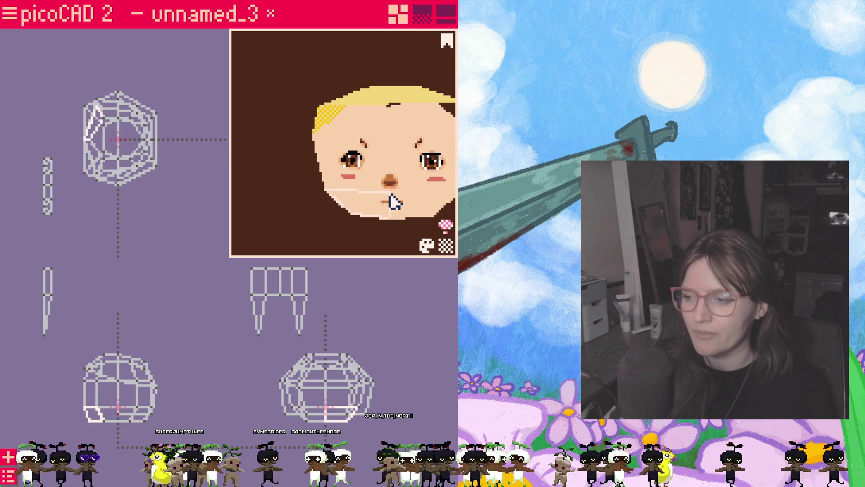
# - Frame the two spikes in the lower view, try moving the left spike, then undo it
pyautogui.scroll(1, 289, 302)
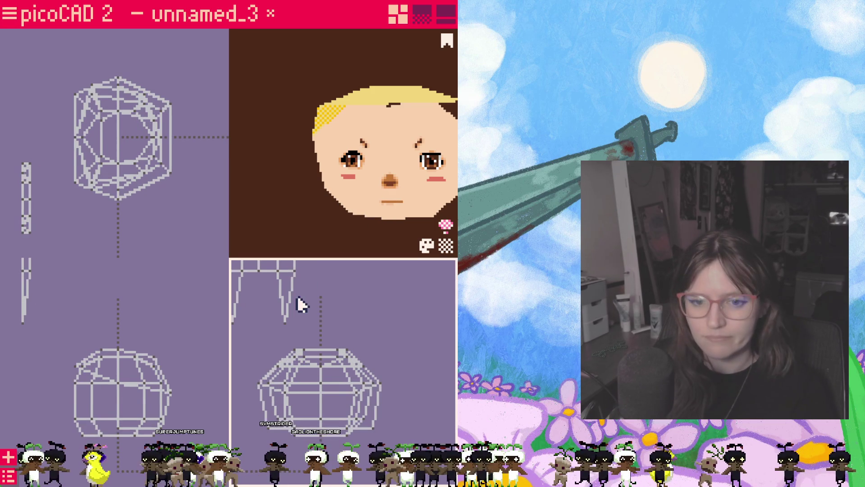
pyautogui.moveTo(299, 303); pyautogui.dragTo(350, 310, button='right')
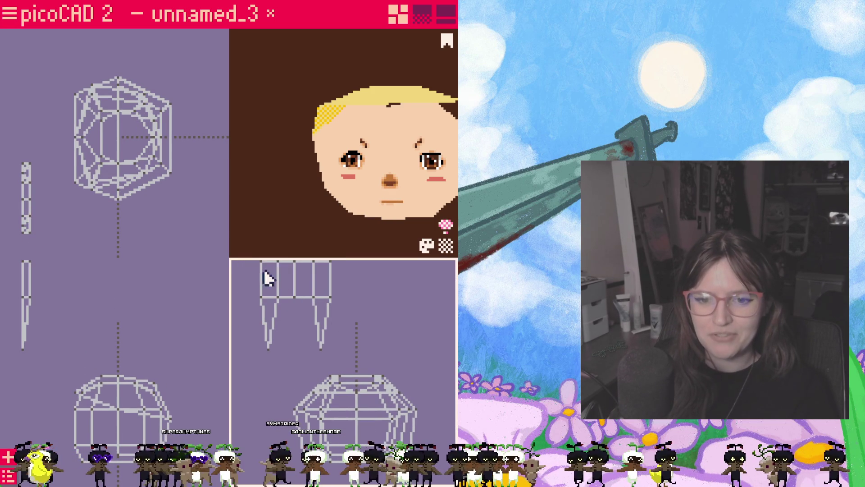
pyautogui.moveTo(399, 359); pyautogui.dragTo(373, 309, button='right')
pyautogui.scroll(1, 378, 313)
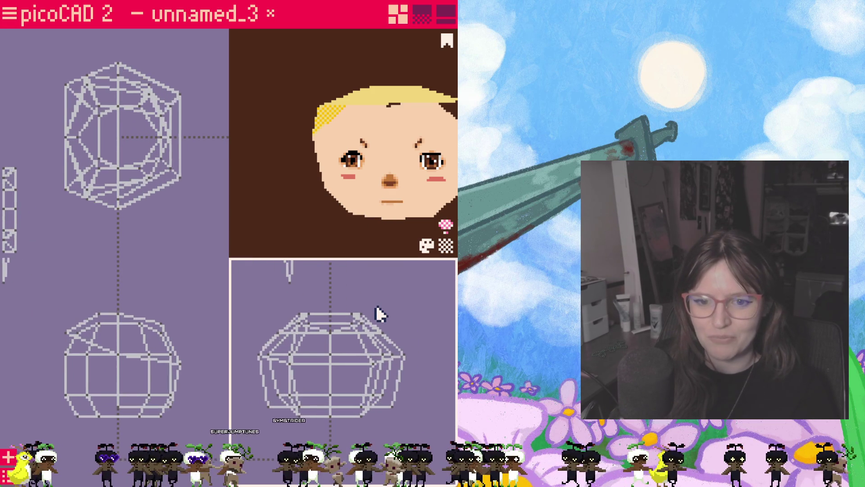
pyautogui.scroll(-1, 314, 295)
pyautogui.moveTo(290, 286)
pyautogui.mouseDown(button='right')
pyautogui.moveTo(344, 303)
pyautogui.moveTo(292, 314)
pyautogui.mouseUp(button='right')
pyautogui.moveTo(253, 272)
pyautogui.mouseDown()
pyautogui.moveTo(286, 338)
pyautogui.moveTo(289, 272)
pyautogui.mouseUp()
pyautogui.click(316, 410)
pyautogui.click(305, 284)
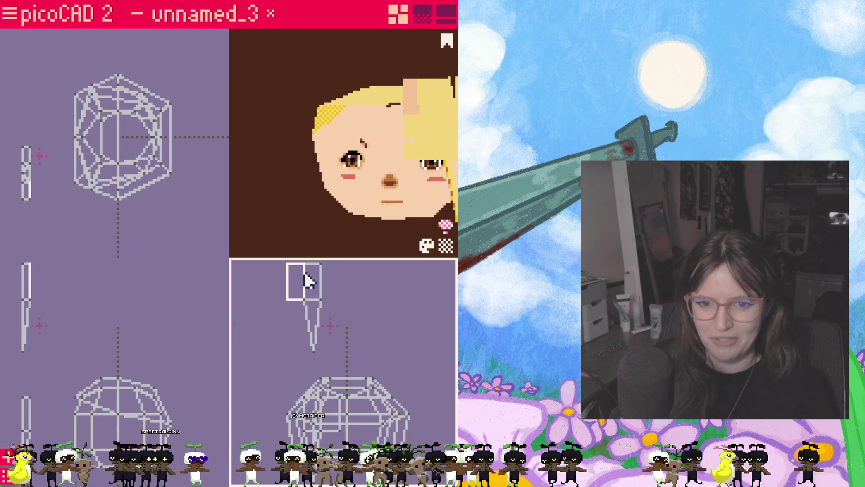
pyautogui.click(332, 392)
pyautogui.hotkey('ctrl', 'z')
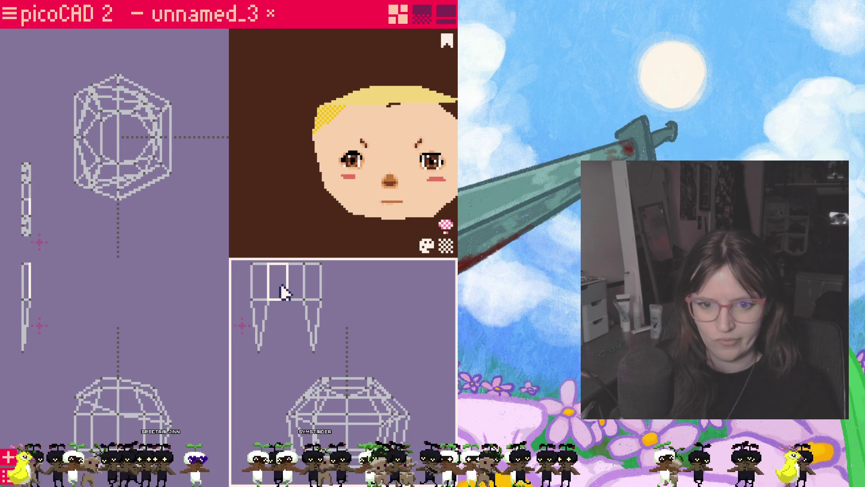
# - Move the right spike further right and pull one strand vertex toward the centre
pyautogui.scroll(3, 266, 289)
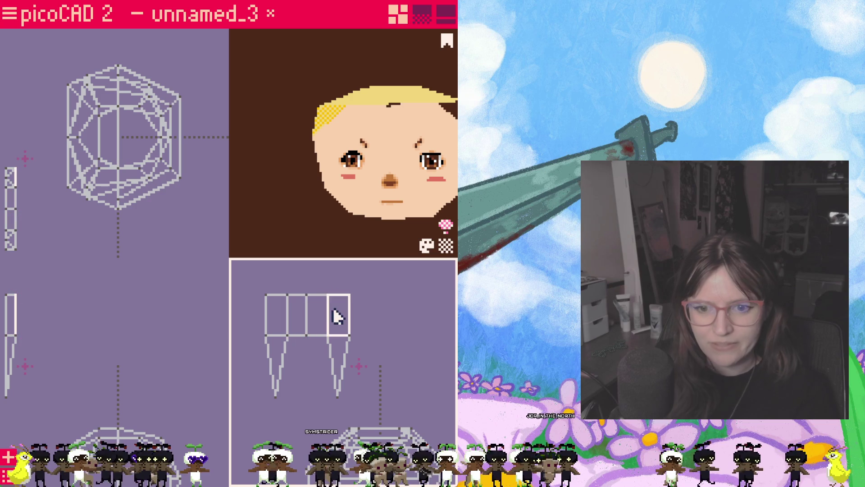
pyautogui.moveTo(333, 321)
pyautogui.mouseDown()
pyautogui.moveTo(344, 319)
pyautogui.moveTo(305, 296)
pyautogui.moveTo(370, 313)
pyautogui.mouseUp()
pyautogui.click(353, 313)
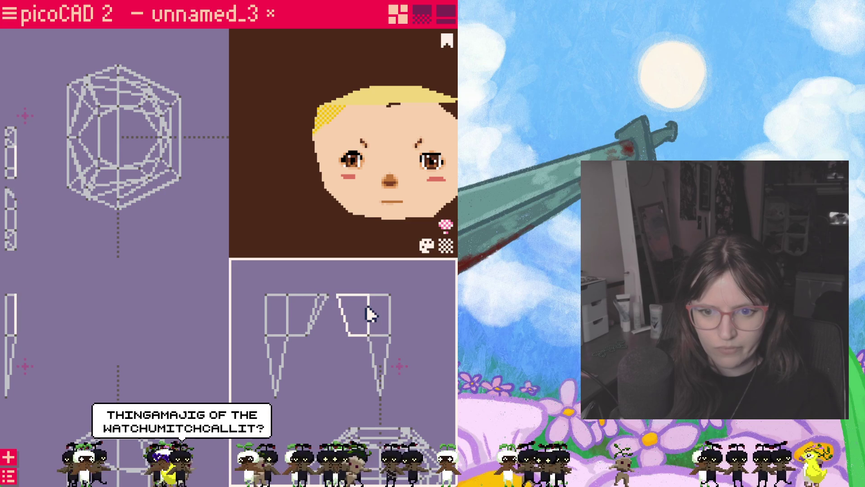
pyautogui.click(323, 300)
pyautogui.moveTo(323, 299); pyautogui.dragTo(323, 303)
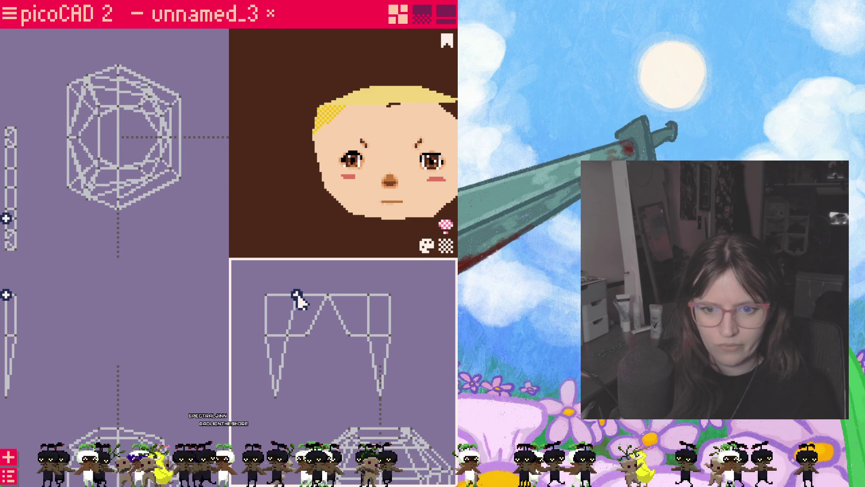
# - Raise the inner top vertices into a peak and lower the top-left vertex slightly
pyautogui.click(367, 301)
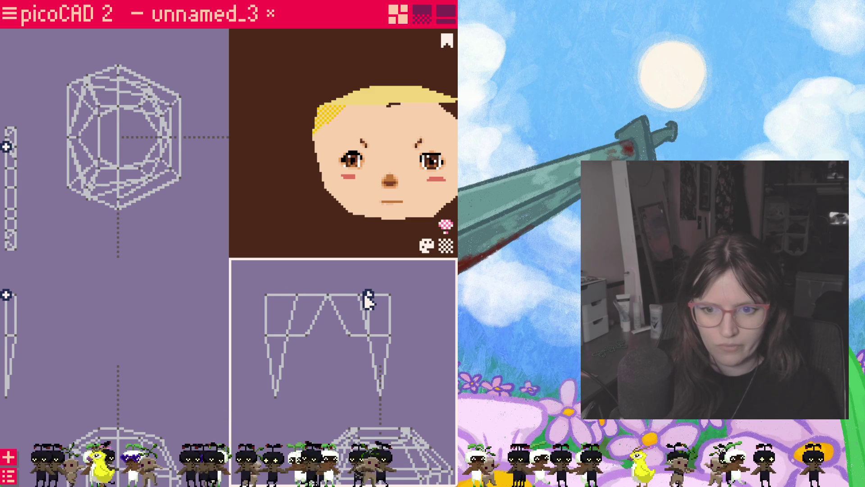
pyautogui.click(296, 298)
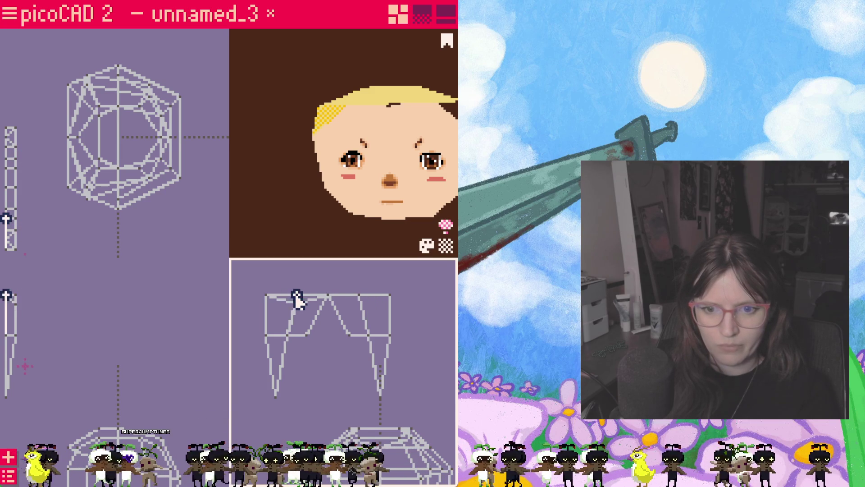
pyautogui.click(358, 305)
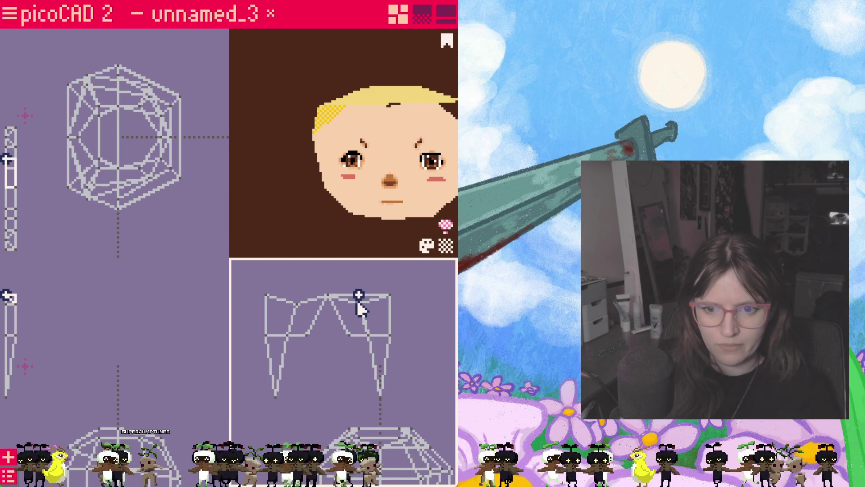
pyautogui.moveTo(384, 309)
pyautogui.mouseDown()
pyautogui.moveTo(386, 299)
pyautogui.moveTo(381, 320)
pyautogui.mouseUp()
pyautogui.moveTo(266, 299); pyautogui.dragTo(270, 311)
pyautogui.scroll(-5, 332, 332)
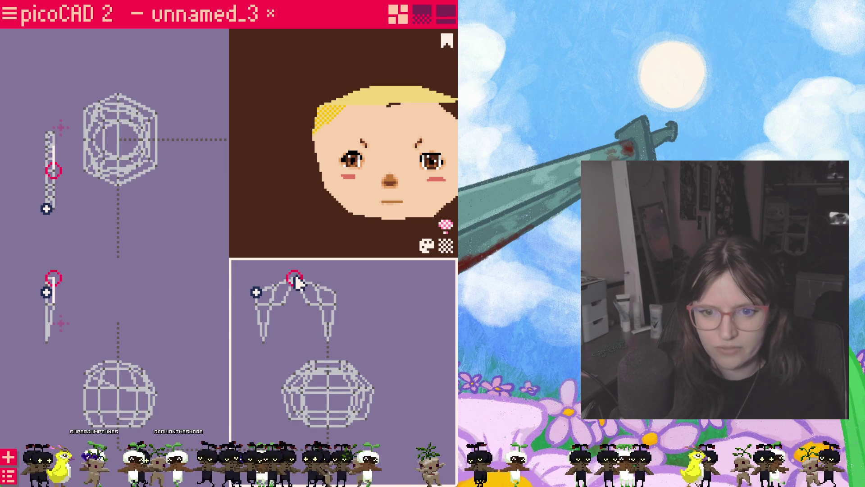
# - Merge the overlapping top vertices of the two strands into a single point
pyautogui.moveTo(304, 292); pyautogui.dragTo(303, 286)
pyautogui.rightClick(301, 281)
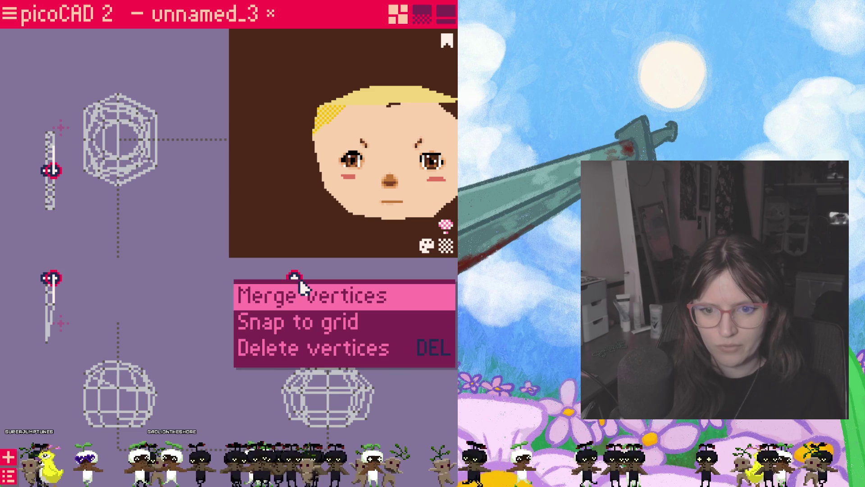
pyautogui.click(303, 294)
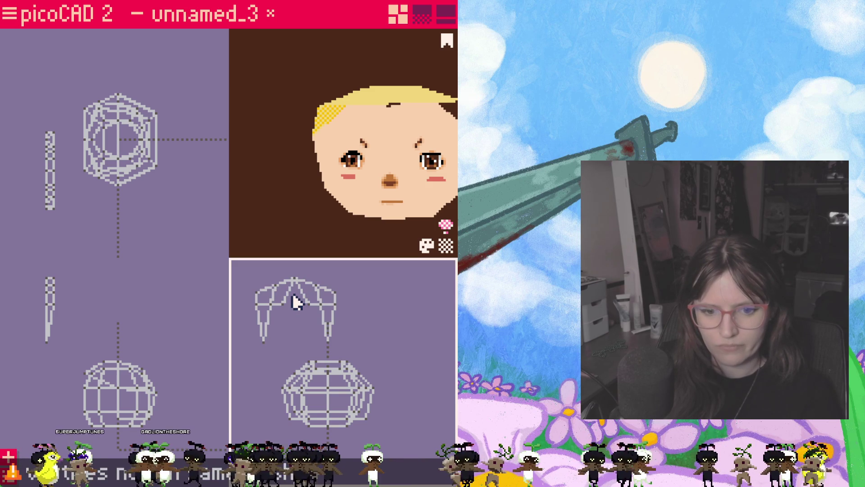
pyautogui.moveTo(251, 262); pyautogui.dragTo(348, 356)
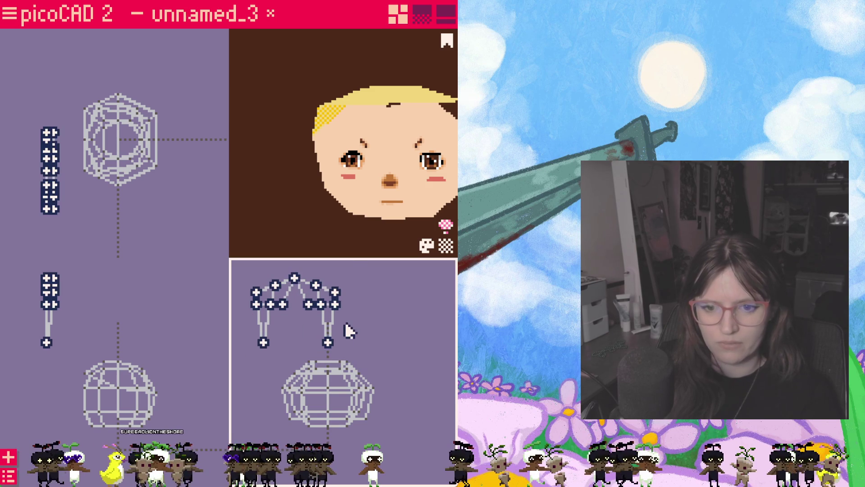
pyautogui.click(349, 333)
pyautogui.click(7, 477)
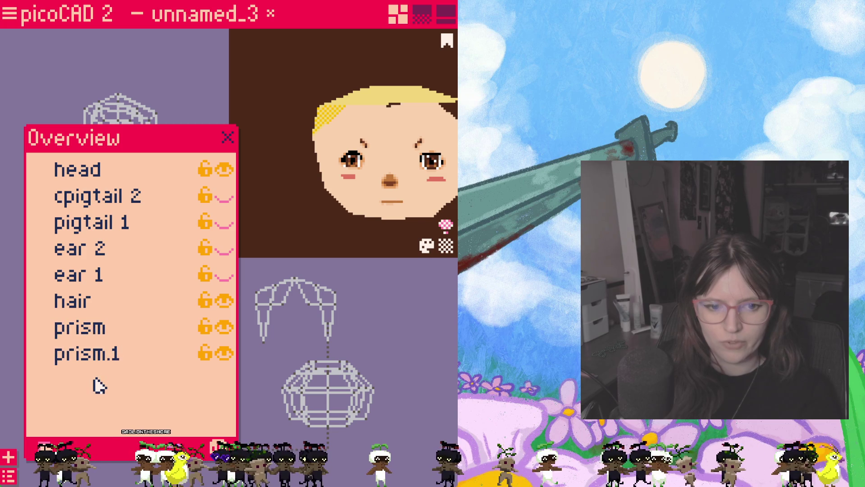
# - Create a folder named 'bangs', put prism.1 in it, and merge it into one object
pyautogui.doubleClick(108, 379)
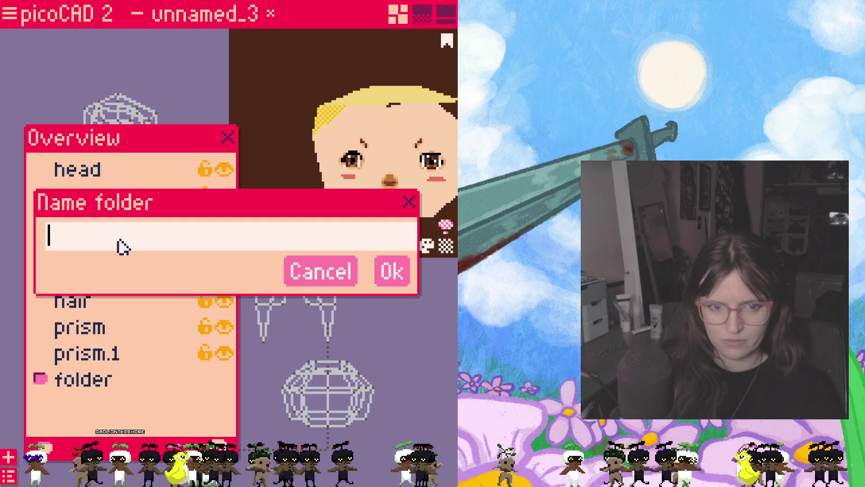
pyautogui.write('bargs')
pyautogui.press('Return')
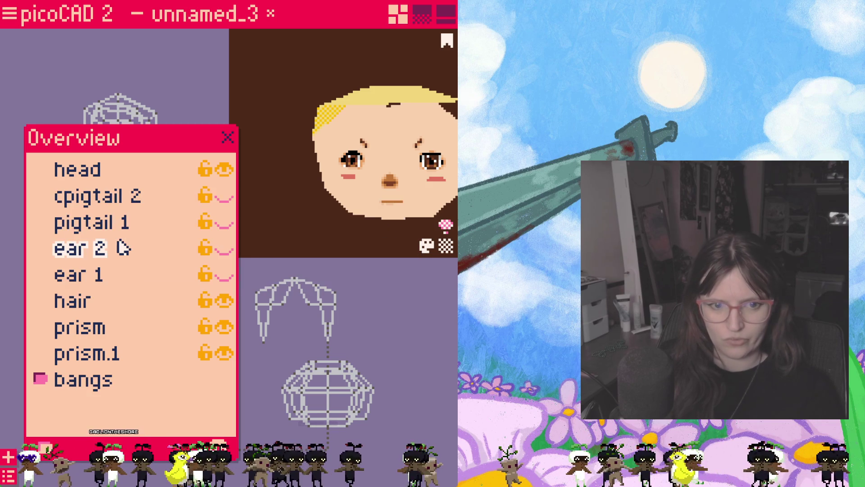
pyautogui.moveTo(90, 354)
pyautogui.mouseDown()
pyautogui.moveTo(86, 364)
pyautogui.moveTo(92, 353)
pyautogui.moveTo(96, 359)
pyautogui.moveTo(91, 354)
pyautogui.mouseUp()
pyautogui.rightClick(78, 338)
pyautogui.click(110, 372)
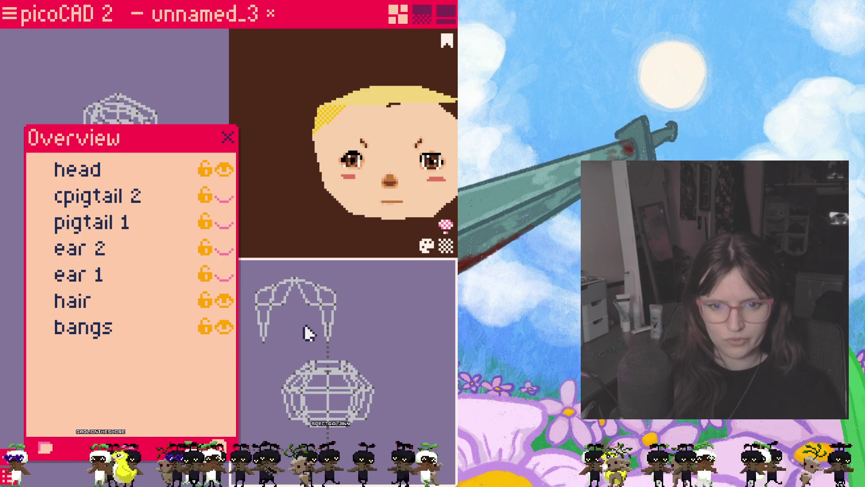
# - Move the merged bangs down onto the head over the face
pyautogui.click(306, 293)
pyautogui.moveTo(310, 293); pyautogui.dragTo(347, 386)
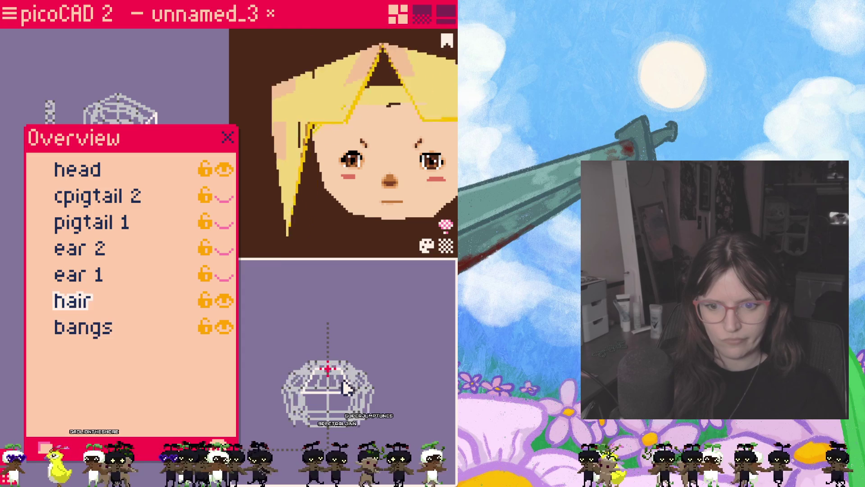
pyautogui.click(307, 300)
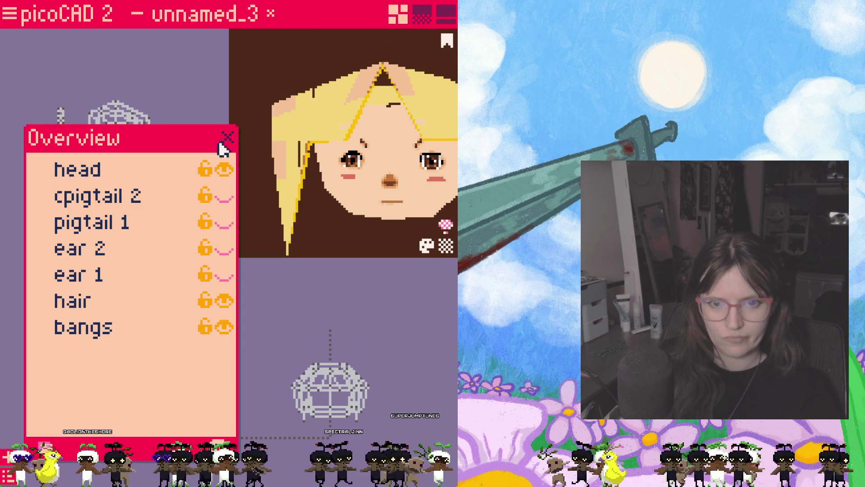
pyautogui.click(228, 137)
# - Move the thin hair strand object right into the head
pyautogui.click(40, 383)
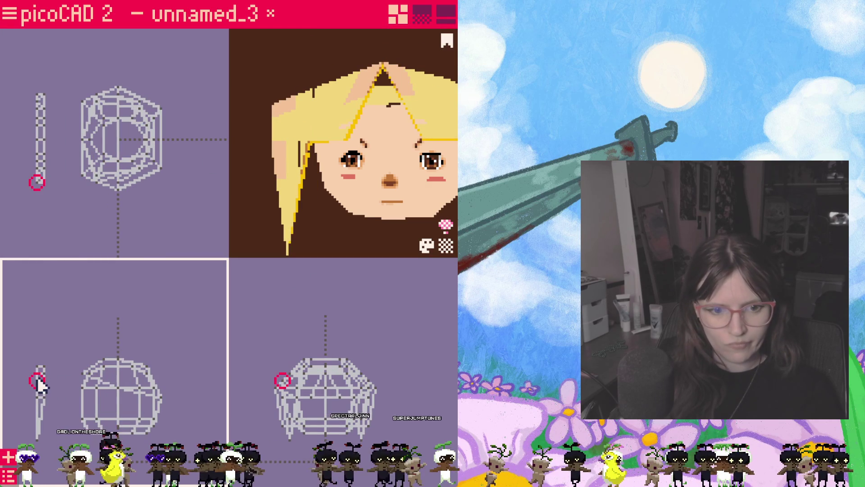
pyautogui.press('r')
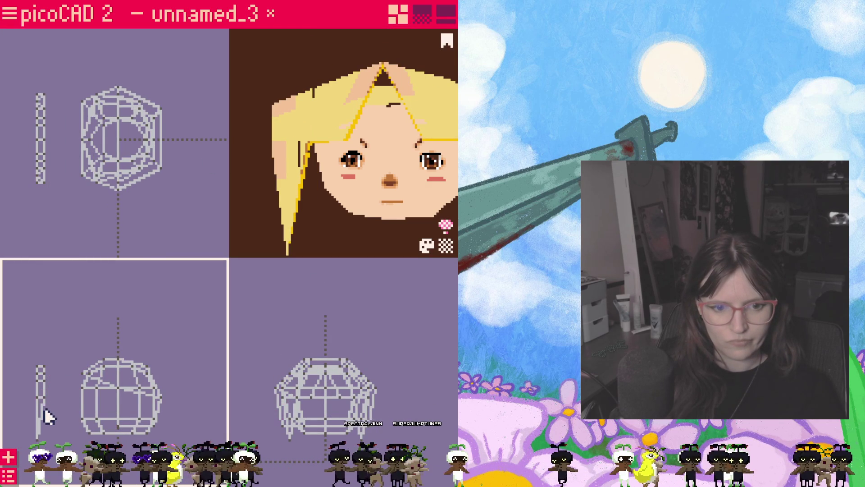
pyautogui.moveTo(40, 416); pyautogui.dragTo(85, 420)
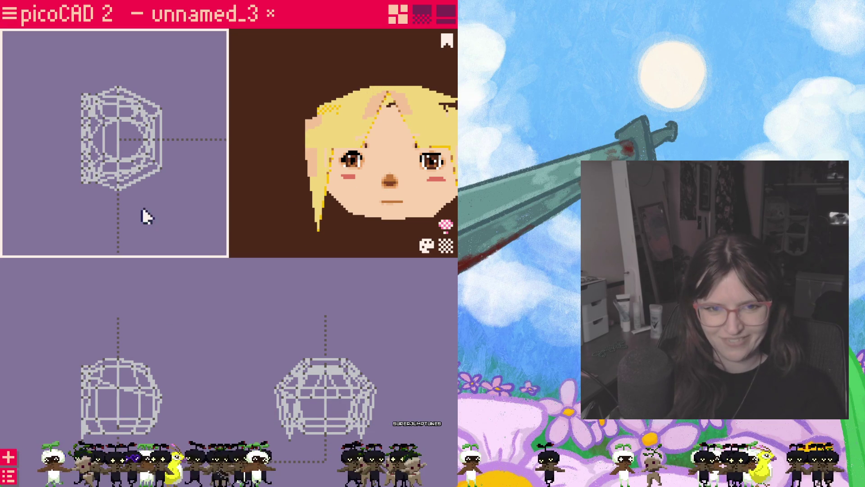
# - Hide the hair mesh in the object overview, leaving head and bangs visible
pyautogui.click(100, 150)
pyautogui.scroll(5, 356, 151)
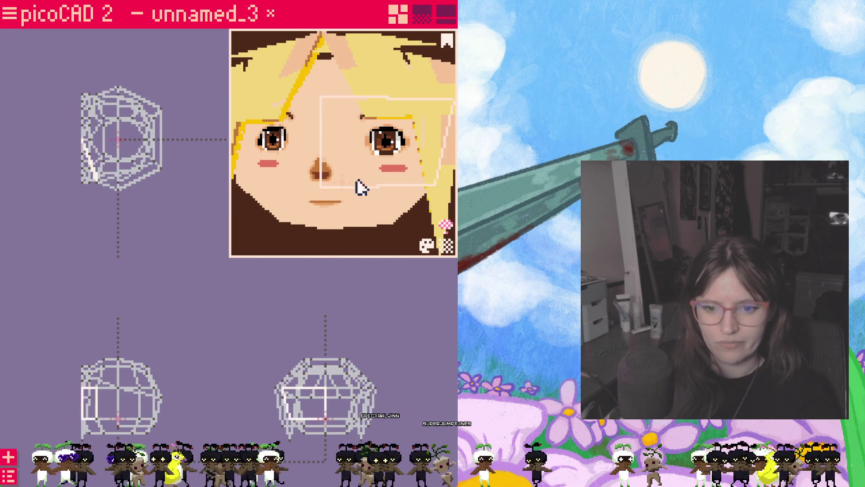
pyautogui.click(327, 376)
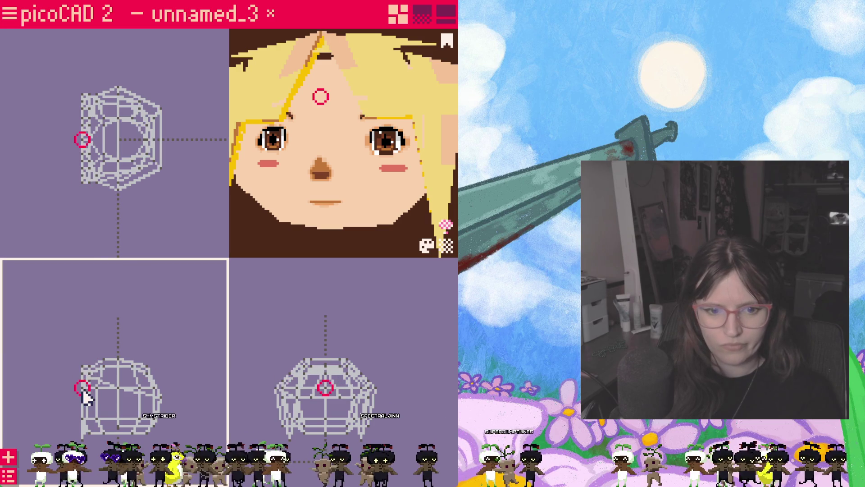
pyautogui.scroll(-5, 331, 108)
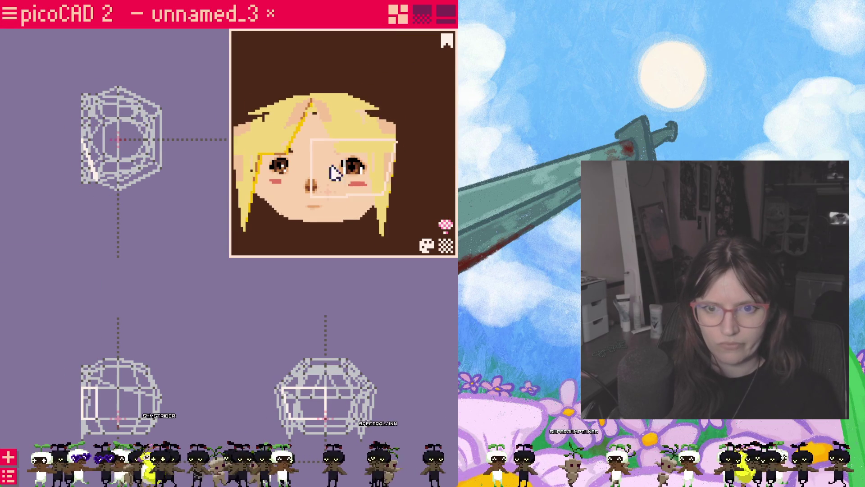
pyautogui.moveTo(356, 216)
pyautogui.mouseDown(button='right')
pyautogui.moveTo(367, 139)
pyautogui.moveTo(367, 151)
pyautogui.moveTo(358, 141)
pyautogui.moveTo(272, 168)
pyautogui.moveTo(282, 167)
pyautogui.moveTo(317, 201)
pyautogui.moveTo(377, 149)
pyautogui.moveTo(427, 151)
pyautogui.moveTo(377, 177)
pyautogui.mouseUp(button='right')
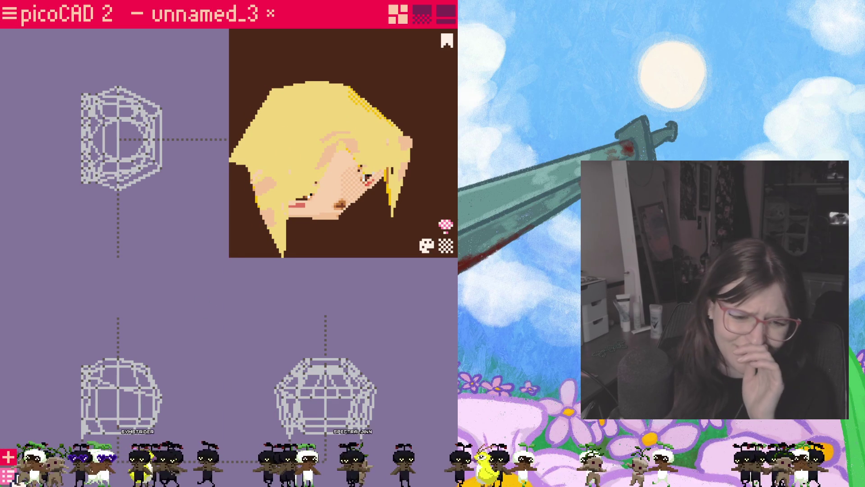
pyautogui.click(9, 476)
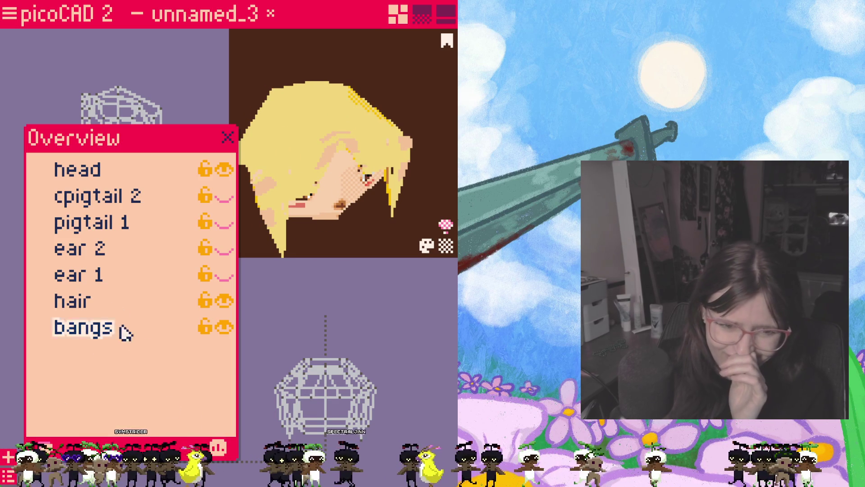
pyautogui.click(223, 300)
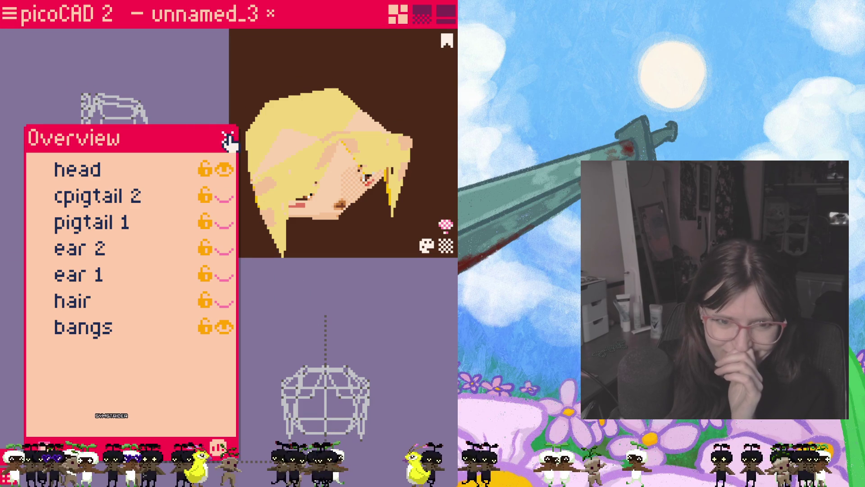
pyautogui.click(229, 141)
# - Select the head's top and centre vertices and pull them down to reshape the head
pyautogui.scroll(5, 120, 180)
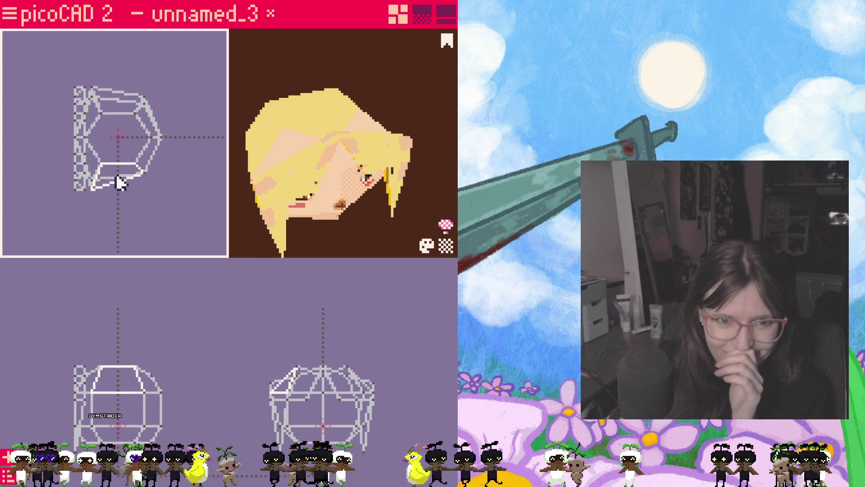
pyautogui.click(44, 226)
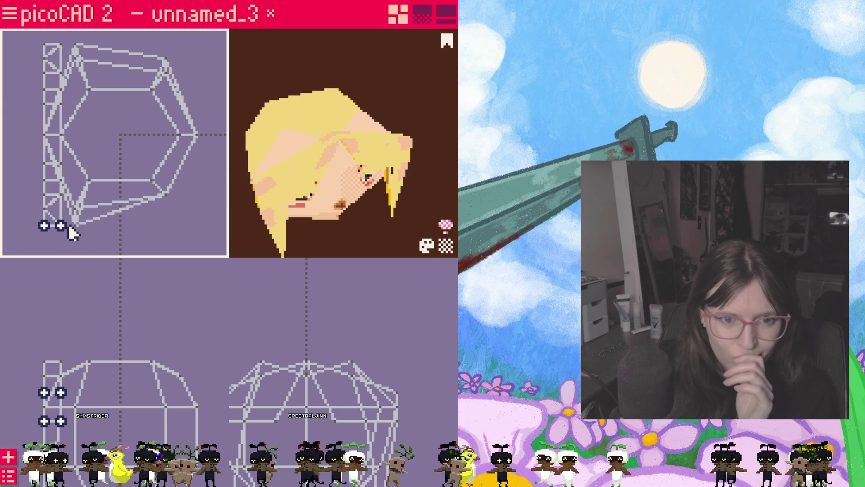
pyautogui.moveTo(34, 35); pyautogui.dragTo(79, 54)
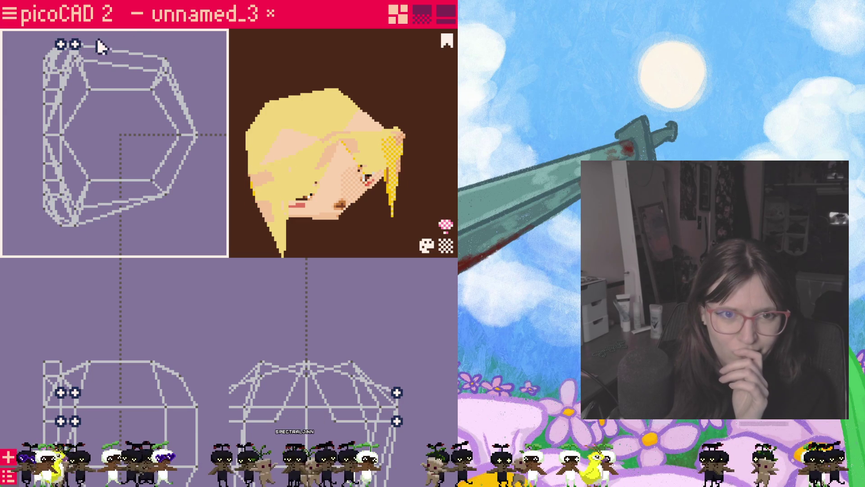
pyautogui.moveTo(311, 225)
pyautogui.mouseDown()
pyautogui.moveTo(325, 239)
pyautogui.moveTo(337, 213)
pyautogui.moveTo(331, 231)
pyautogui.moveTo(302, 196)
pyautogui.mouseUp()
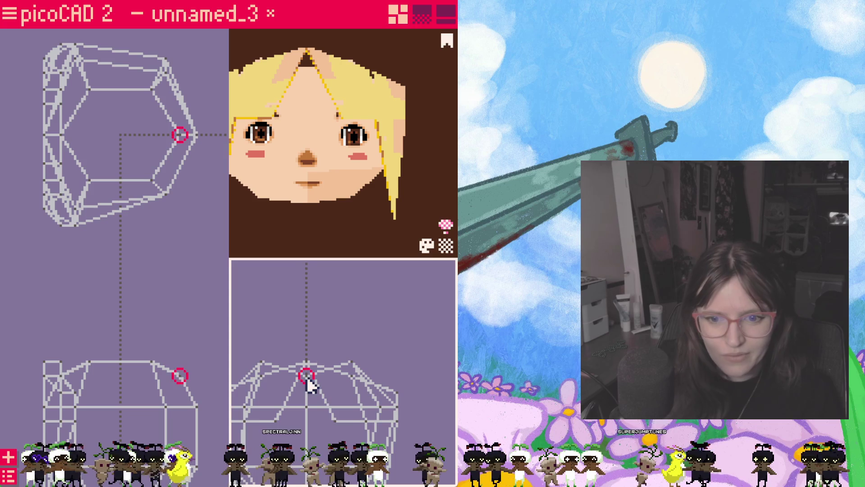
pyautogui.scroll(1, 310, 370)
pyautogui.scroll(3, 310, 370)
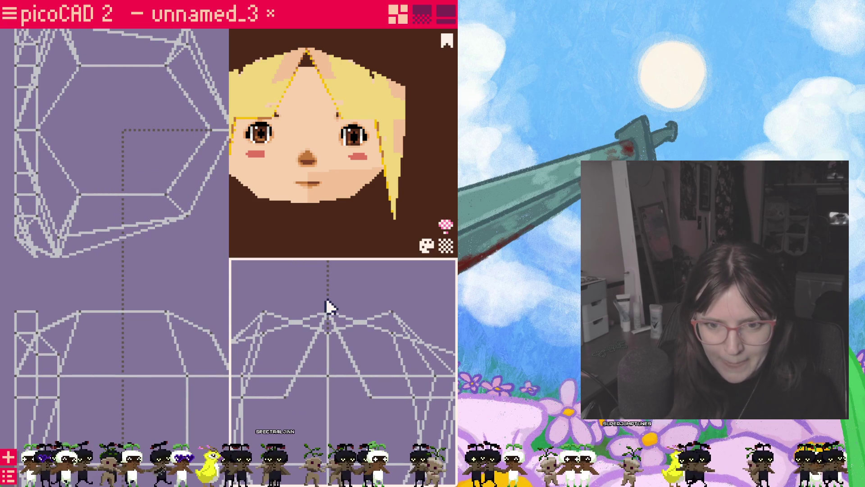
pyautogui.moveTo(338, 319); pyautogui.dragTo(328, 353)
pyautogui.click(328, 353)
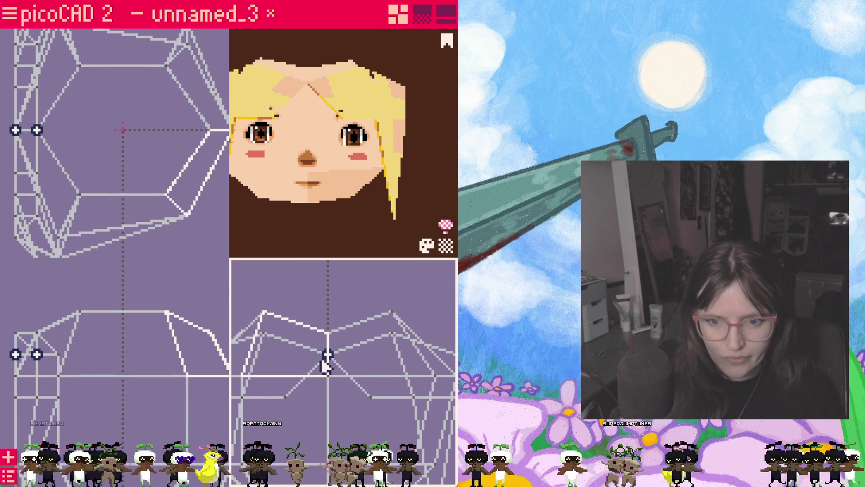
pyautogui.press('Tab')
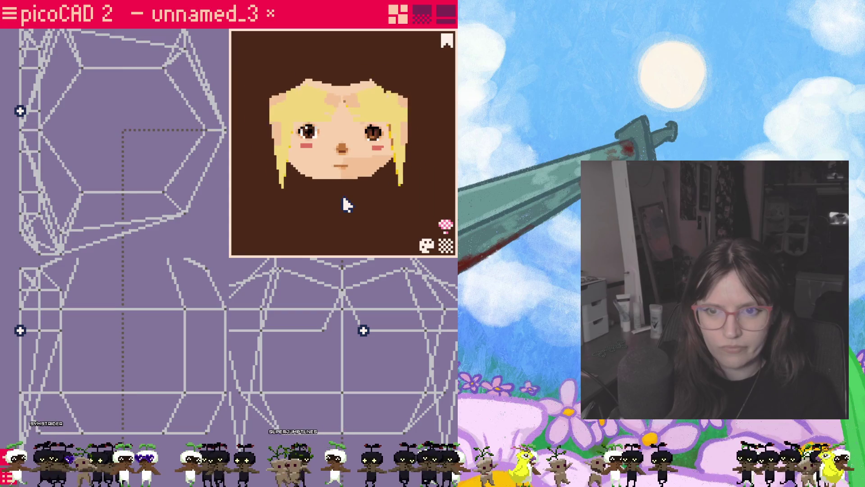
pyautogui.moveTo(337, 224)
pyautogui.mouseDown()
pyautogui.moveTo(313, 220)
pyautogui.moveTo(406, 212)
pyautogui.moveTo(403, 221)
pyautogui.moveTo(361, 203)
pyautogui.moveTo(323, 270)
pyautogui.mouseUp()
pyautogui.scroll(-2, 158, 234)
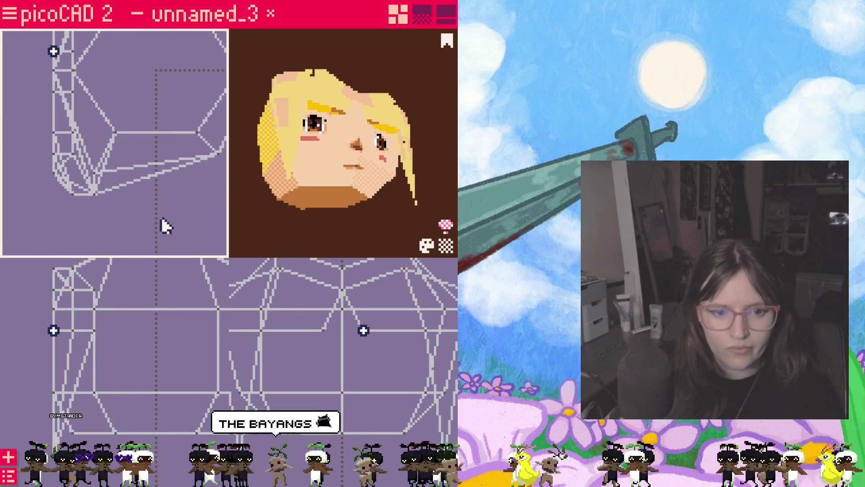
# - Move the head object's origin to the right and upward, then check the face
pyautogui.moveTo(73, 378)
pyautogui.mouseDown()
pyautogui.moveTo(90, 380)
pyautogui.moveTo(91, 357)
pyautogui.mouseUp()
pyautogui.moveTo(274, 241)
pyautogui.mouseDown()
pyautogui.moveTo(346, 269)
pyautogui.moveTo(410, 258)
pyautogui.moveTo(374, 259)
pyautogui.moveTo(358, 278)
pyautogui.moveTo(354, 234)
pyautogui.moveTo(321, 230)
pyautogui.moveTo(347, 229)
pyautogui.moveTo(364, 163)
pyautogui.moveTo(348, 187)
pyautogui.moveTo(359, 184)
pyautogui.moveTo(271, 208)
pyautogui.mouseUp()
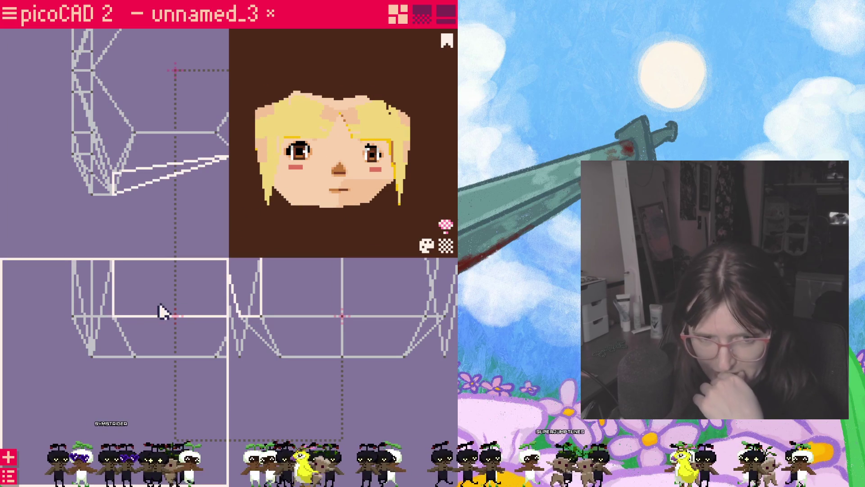
pyautogui.scroll(5, 215, 296)
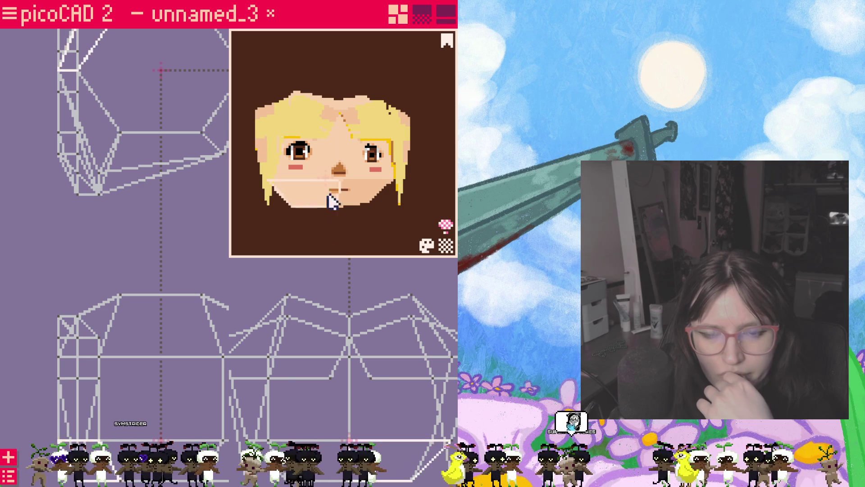
pyautogui.moveTo(315, 235); pyautogui.dragTo(311, 237)
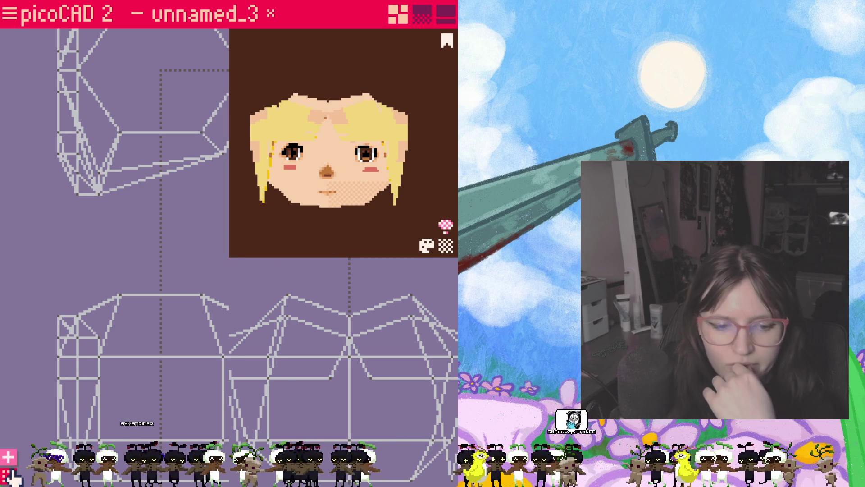
# - Unhide hair, ear 1, ear 2, pigtail 1 and cpigtail 2 in the object overview
pyautogui.click(8, 475)
pyautogui.click(224, 302)
pyautogui.click(224, 275)
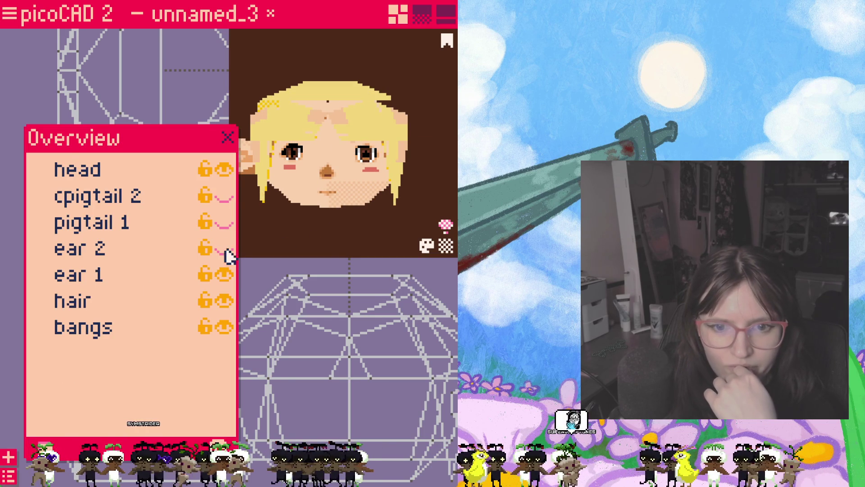
pyautogui.click(225, 248)
pyautogui.click(224, 223)
pyautogui.click(225, 197)
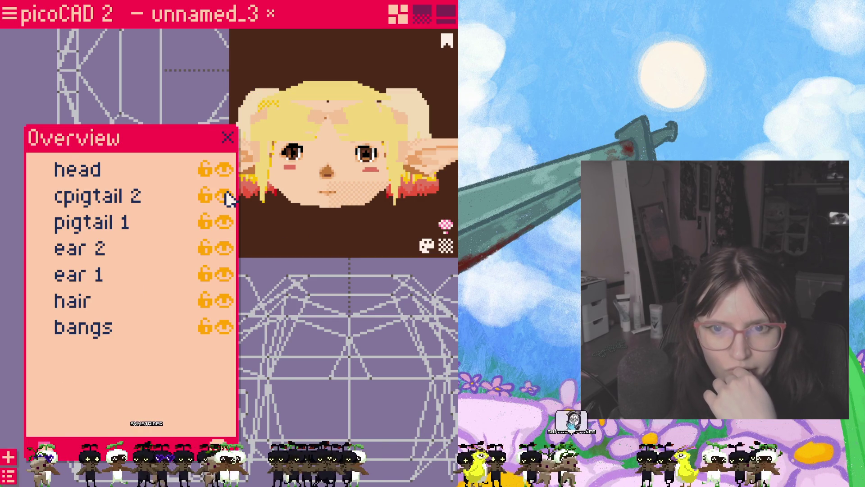
# - Inspect the assembled head with ears, hair and bangs from several angles
pyautogui.click(315, 205)
pyautogui.moveTo(322, 141)
pyautogui.mouseDown(button='right')
pyautogui.moveTo(353, 194)
pyautogui.moveTo(334, 207)
pyautogui.moveTo(380, 226)
pyautogui.moveTo(408, 195)
pyautogui.moveTo(380, 218)
pyautogui.moveTo(336, 188)
pyautogui.moveTo(339, 209)
pyautogui.mouseUp(button='right')
pyautogui.moveTo(358, 262); pyautogui.dragTo(363, 272, button='right')
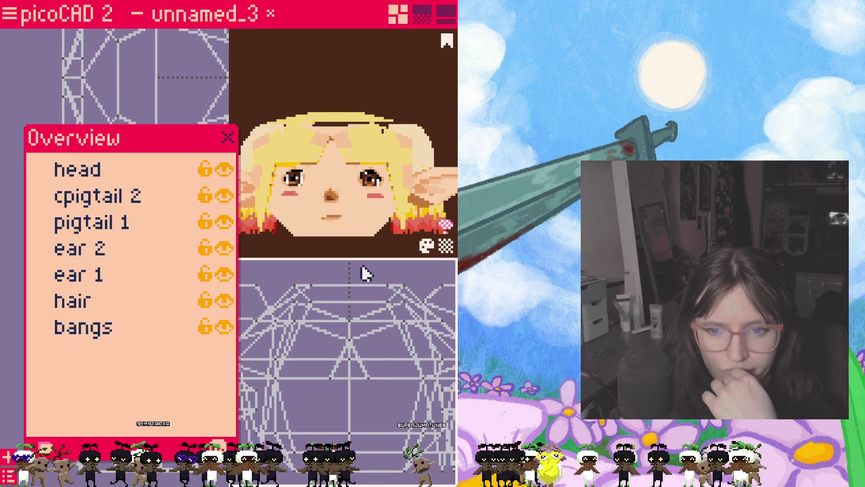
pyautogui.moveTo(348, 353); pyautogui.dragTo(373, 309, button='right')
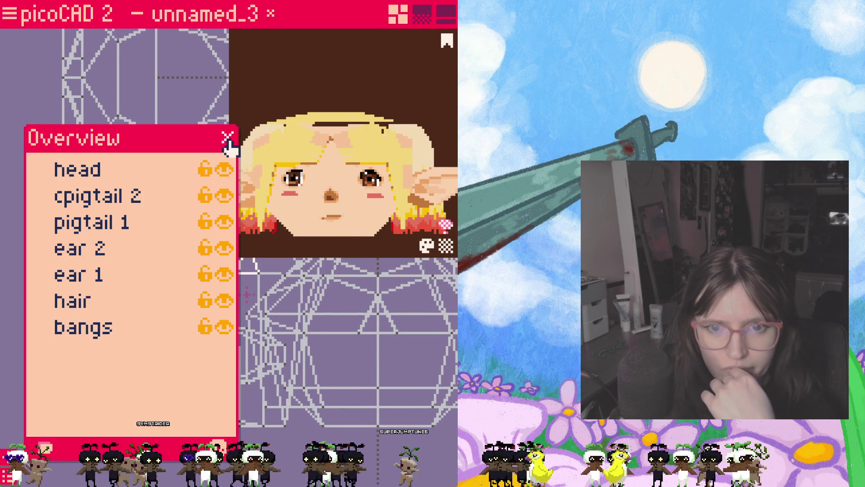
pyautogui.click(228, 137)
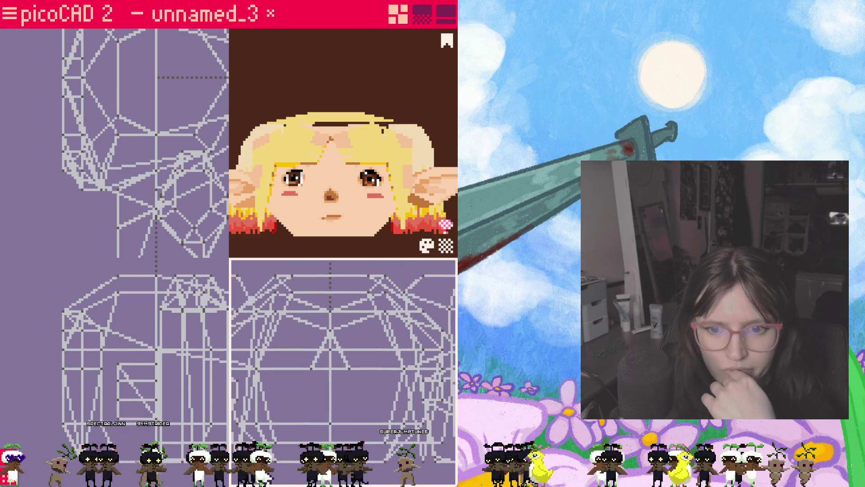
pyautogui.scroll(-3, 332, 412)
pyautogui.click(350, 323)
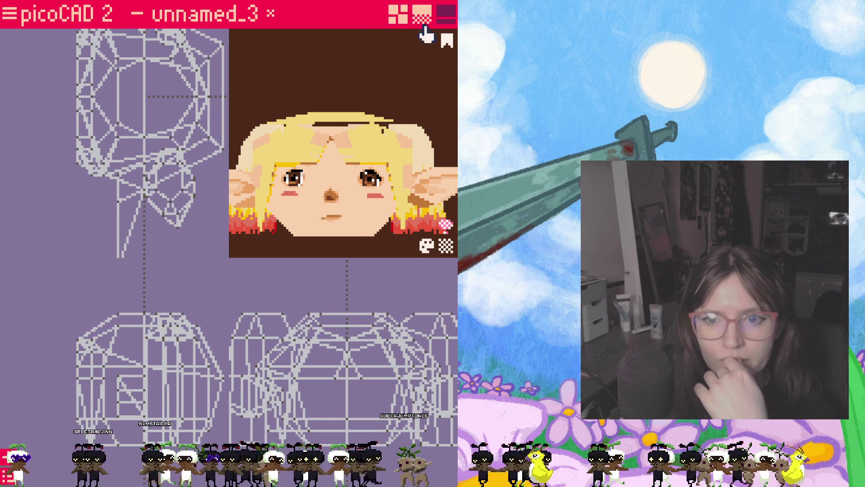
pyautogui.moveTo(354, 247)
pyautogui.mouseDown()
pyautogui.moveTo(282, 265)
pyautogui.moveTo(363, 271)
pyautogui.mouseUp()
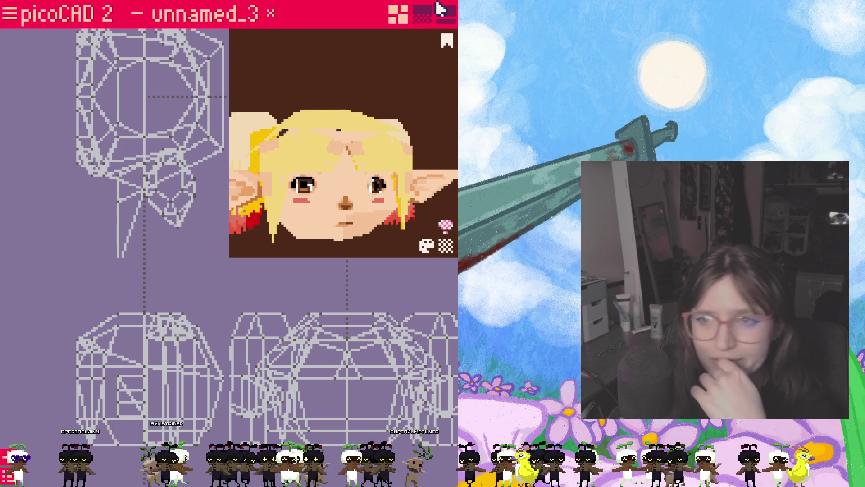
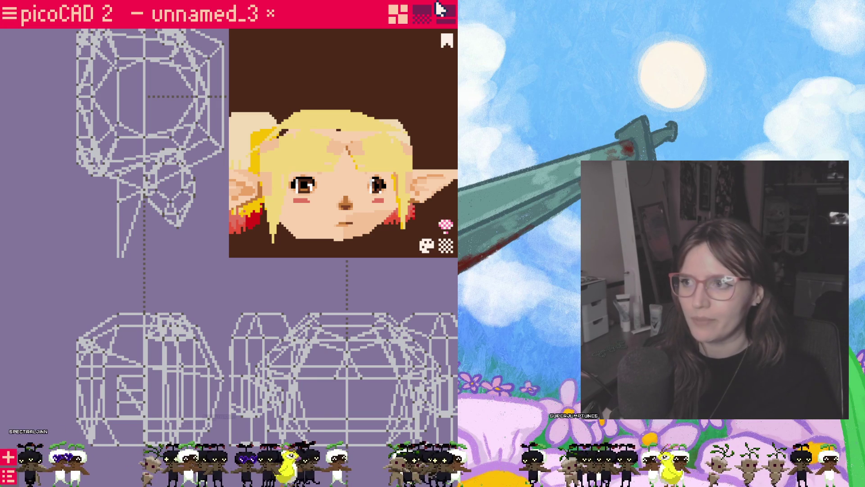
# - Raise one forehead hair vertex up and outward in the front wireframe view
pyautogui.moveTo(419, 128)
pyautogui.mouseDown(button='right')
pyautogui.moveTo(352, 143)
pyautogui.moveTo(379, 163)
pyautogui.moveTo(405, 110)
pyautogui.moveTo(413, 128)
pyautogui.mouseUp(button='right')
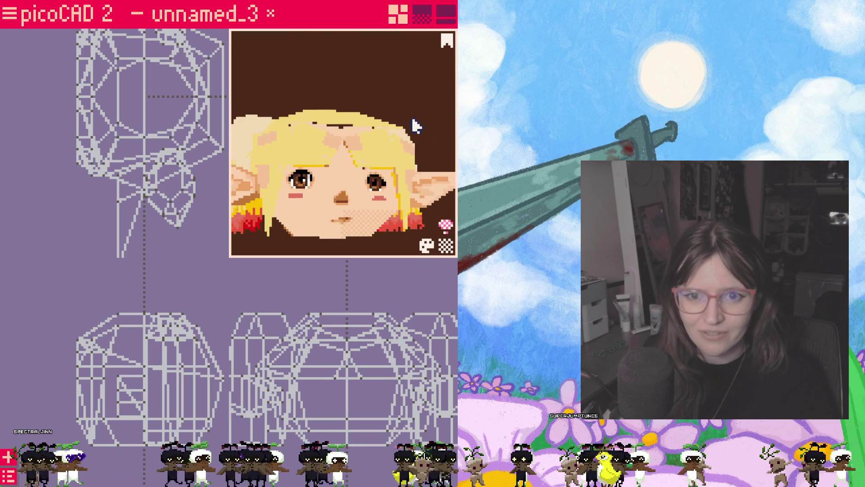
pyautogui.scroll(4, 319, 357)
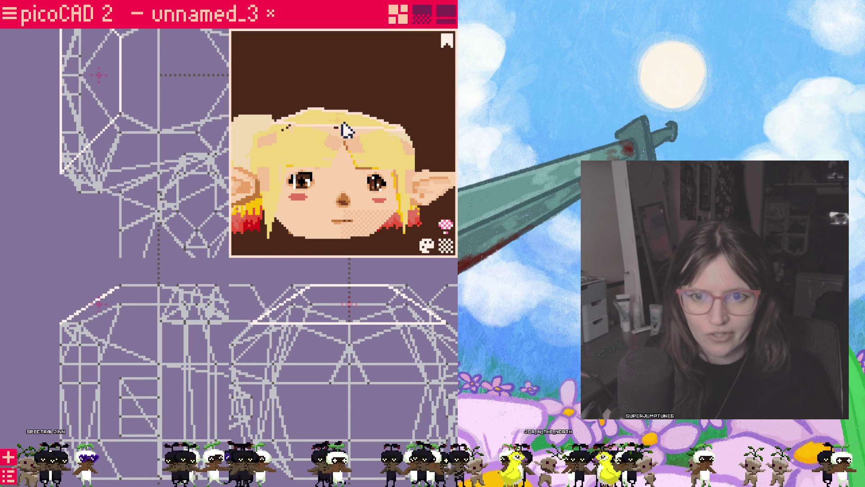
pyautogui.scroll(2, 353, 144)
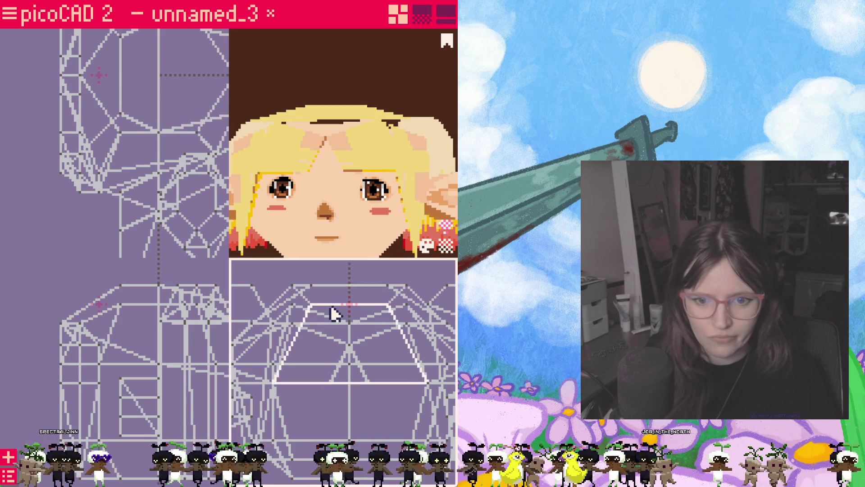
pyautogui.click(273, 291)
pyautogui.click(274, 291)
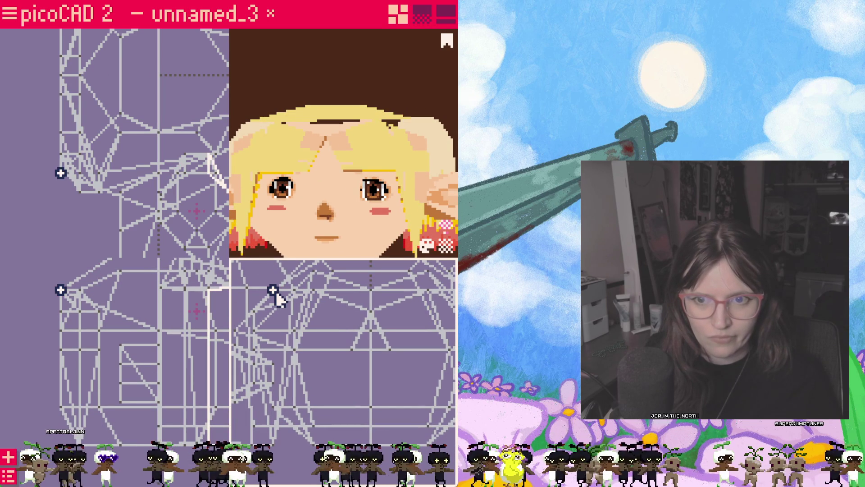
pyautogui.moveTo(281, 302); pyautogui.dragTo(288, 298)
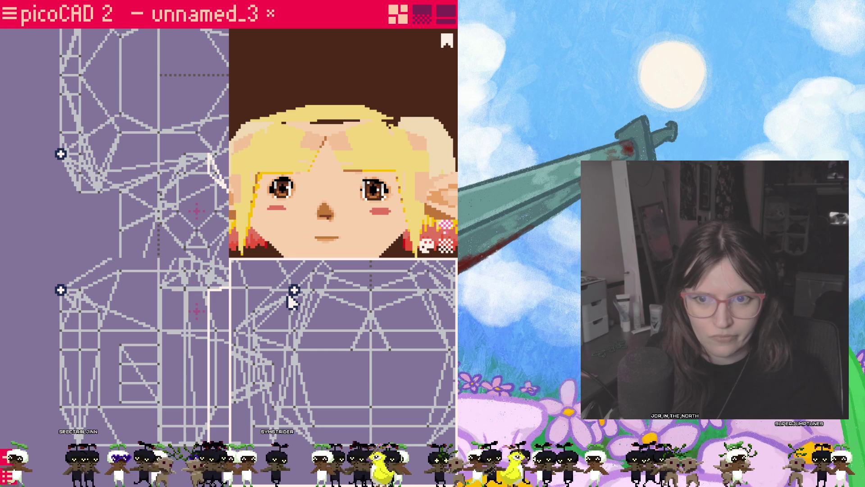
# - Shift another forehead hair vertex left, then inspect the head from above in the single large wireframe layout
pyautogui.moveTo(401, 340)
pyautogui.mouseDown(button='right')
pyautogui.moveTo(364, 338)
pyautogui.moveTo(434, 302)
pyautogui.mouseUp(button='right')
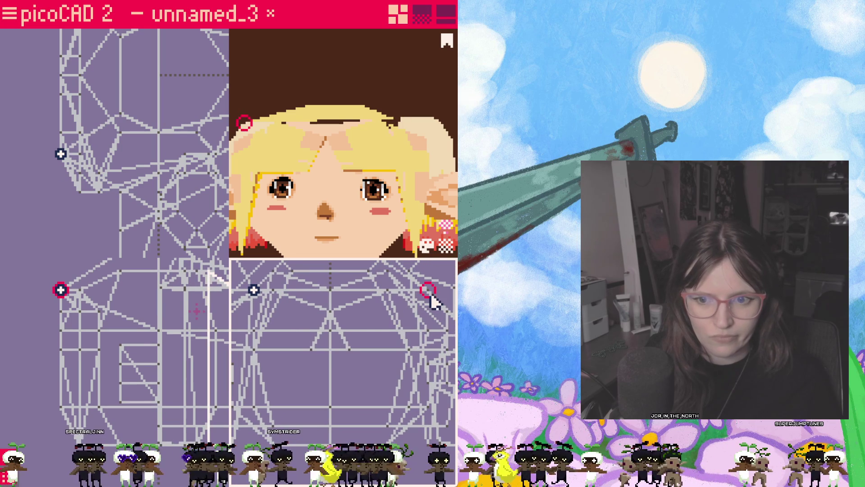
pyautogui.moveTo(431, 293); pyautogui.dragTo(417, 292)
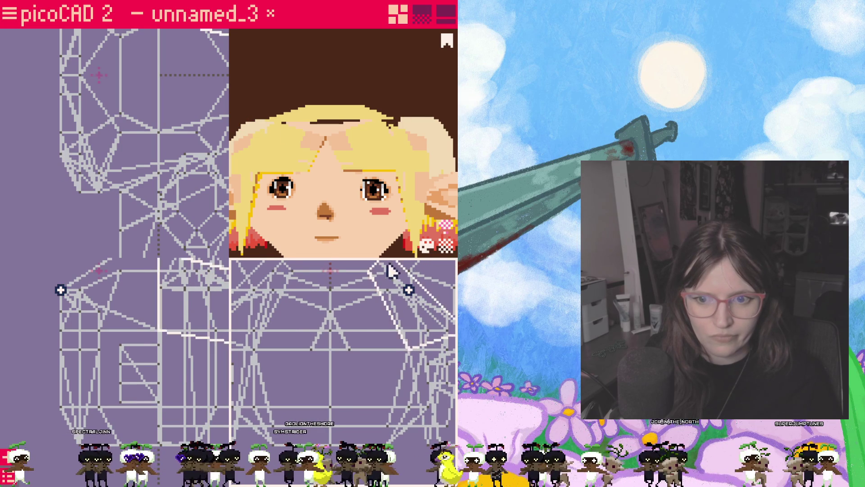
pyautogui.moveTo(335, 179)
pyautogui.mouseDown(button='right')
pyautogui.moveTo(339, 216)
pyautogui.moveTo(386, 199)
pyautogui.moveTo(316, 195)
pyautogui.moveTo(344, 189)
pyautogui.mouseUp(button='right')
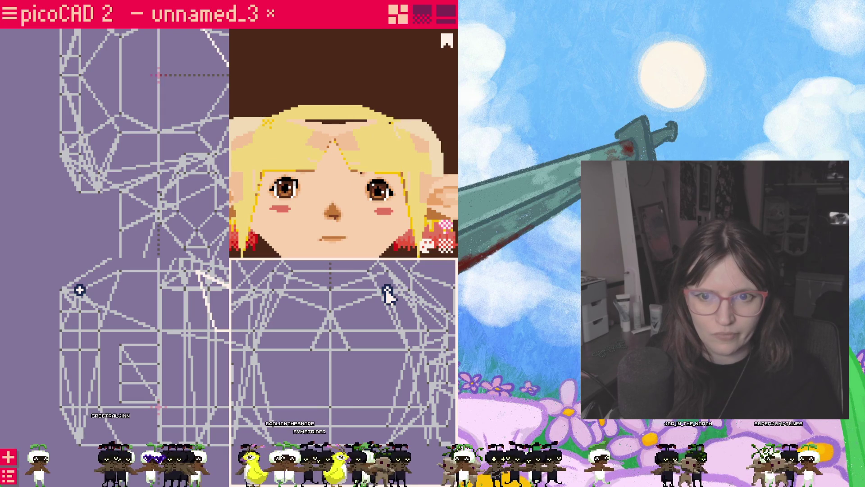
pyautogui.click(387, 286)
pyautogui.click(387, 272)
pyautogui.press('Tab')
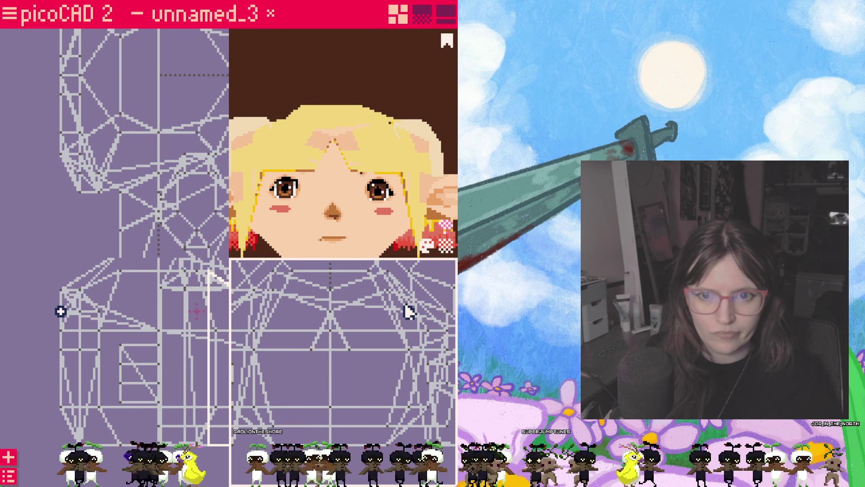
pyautogui.moveTo(411, 91)
pyautogui.mouseDown()
pyautogui.moveTo(373, 127)
pyautogui.moveTo(364, 169)
pyautogui.moveTo(364, 106)
pyautogui.moveTo(363, 190)
pyautogui.moveTo(340, 141)
pyautogui.moveTo(334, 100)
pyautogui.mouseUp()
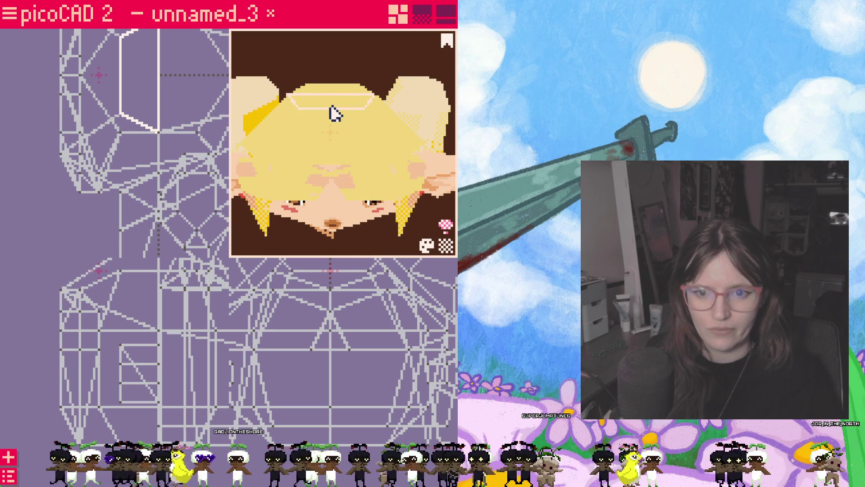
# - Set the hair mesh to double sided in its mesh properties from the Overview
pyautogui.rightClick(333, 109)
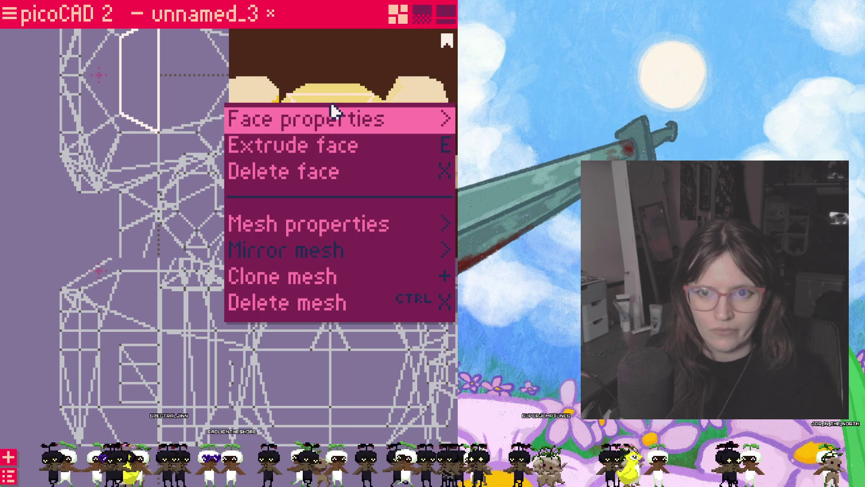
pyautogui.click(372, 72)
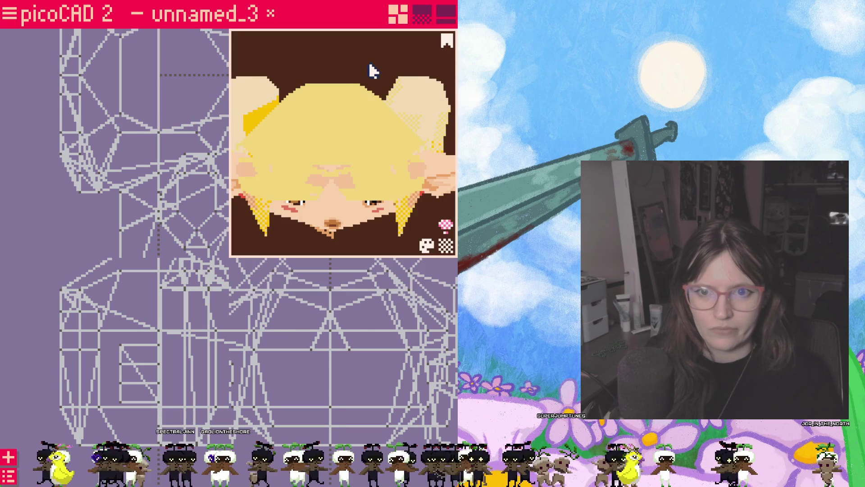
pyautogui.click(8, 475)
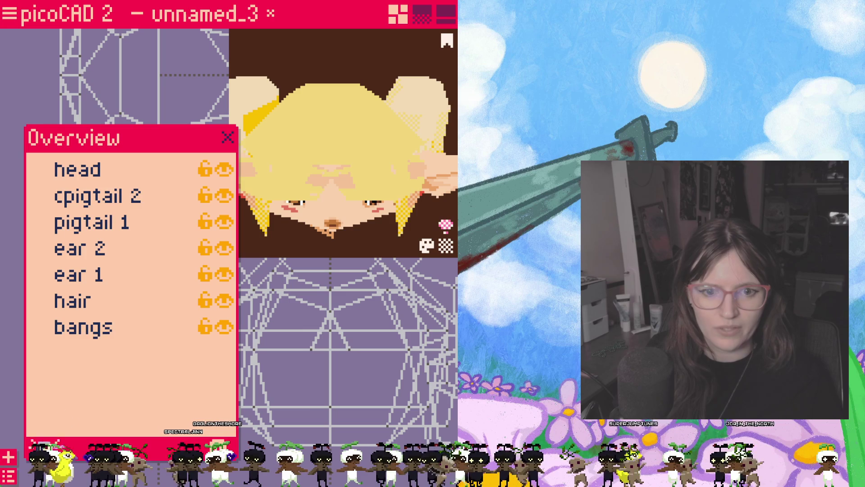
pyautogui.rightClick(83, 302)
pyautogui.click(82, 302)
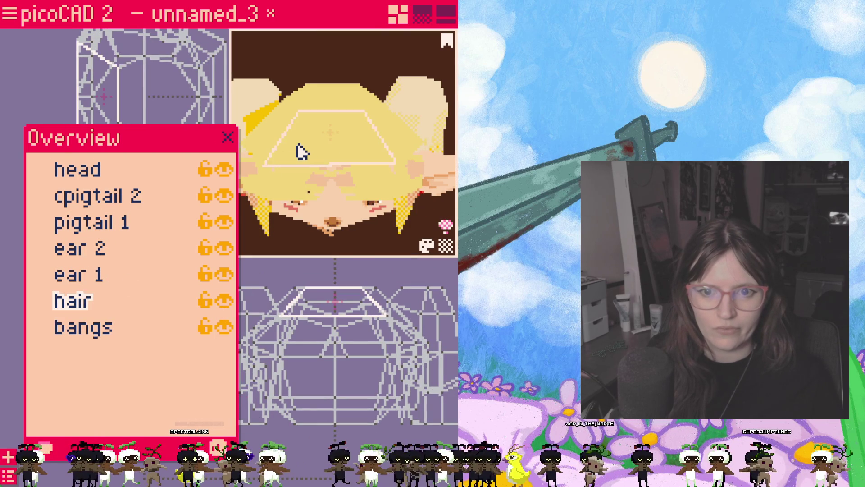
pyautogui.rightClick(328, 143)
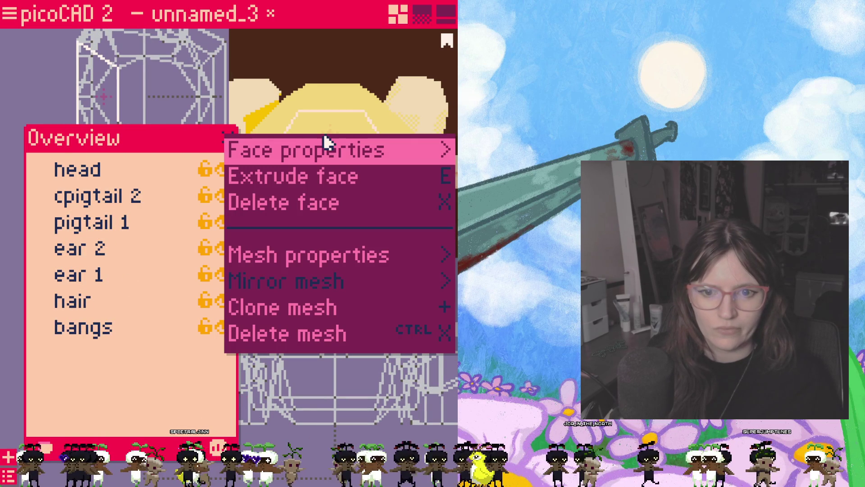
pyautogui.click(369, 255)
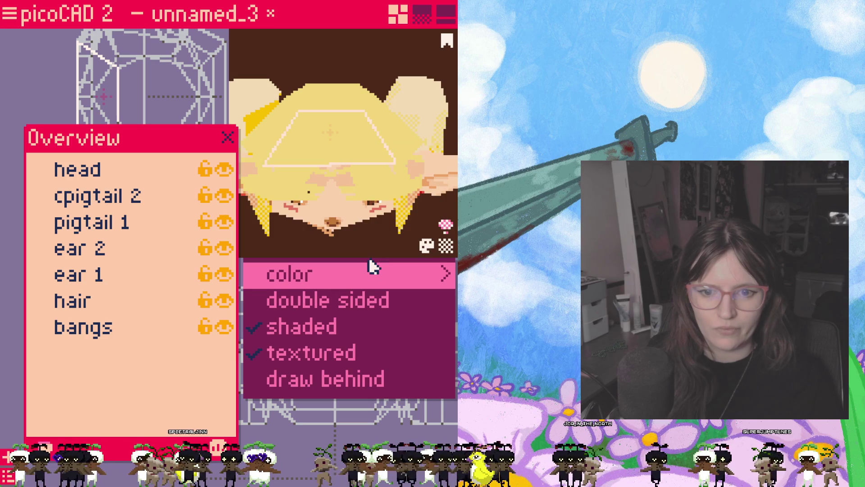
pyautogui.click(366, 309)
# - Close the object overview and show the texture editor beneath the 3D preview
pyautogui.moveTo(363, 243)
pyautogui.mouseDown(button='right')
pyautogui.moveTo(354, 184)
pyautogui.moveTo(295, 182)
pyautogui.moveTo(356, 176)
pyautogui.mouseUp(button='right')
pyautogui.scroll(-2, 359, 177)
pyautogui.scroll(-1, 356, 175)
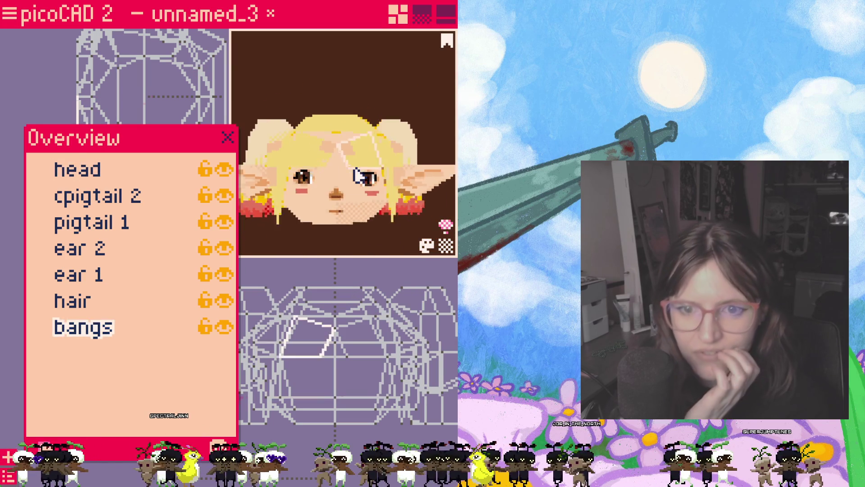
pyautogui.click(228, 138)
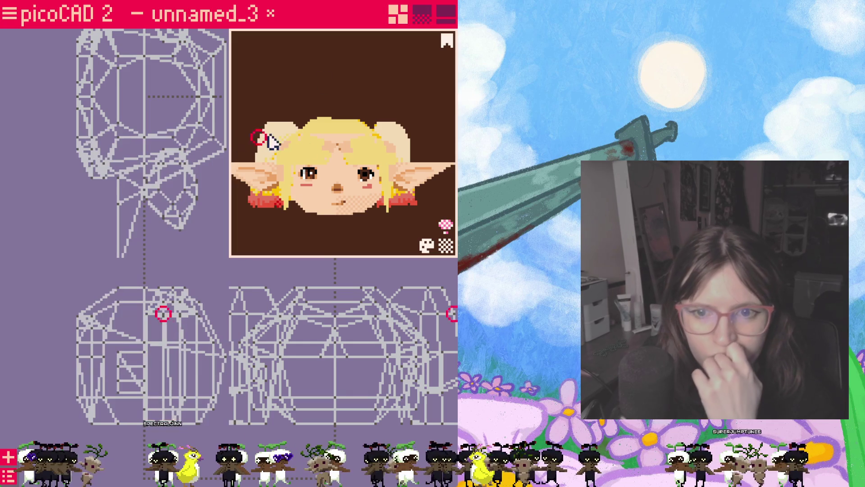
pyautogui.moveTo(373, 167); pyautogui.dragTo(357, 150, button='right')
pyautogui.scroll(2, 373, 137)
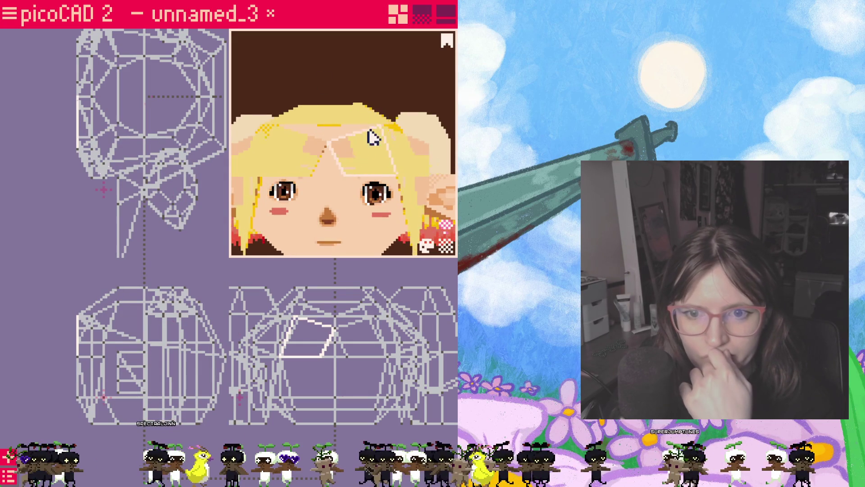
pyautogui.click(424, 15)
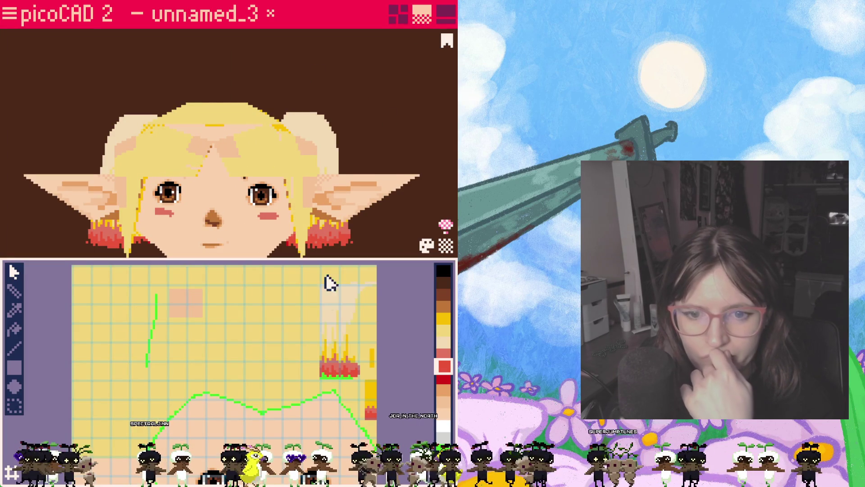
# - Shrink the forehead face's UV rectangle down to a small square
pyautogui.moveTo(289, 399)
pyautogui.mouseDown(button='middle')
pyautogui.moveTo(305, 345)
pyautogui.moveTo(297, 388)
pyautogui.mouseUp(button='middle')
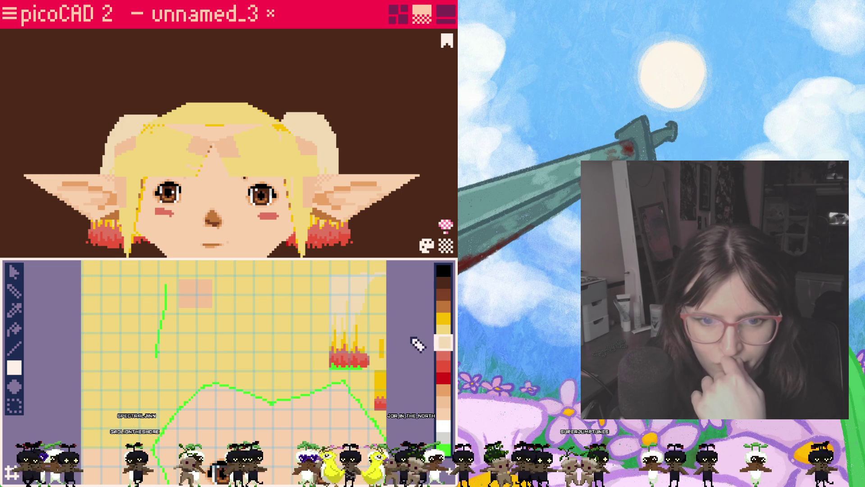
pyautogui.moveTo(137, 276); pyautogui.dragTo(216, 367)
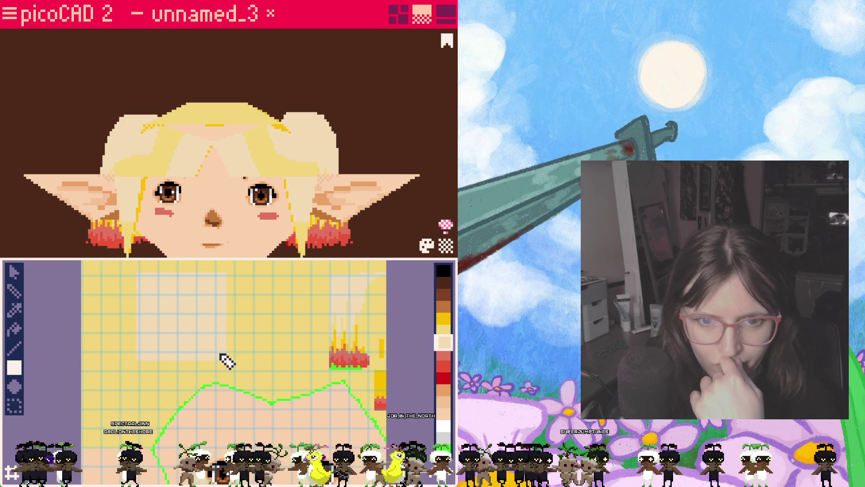
pyautogui.moveTo(139, 305); pyautogui.dragTo(166, 327, button='middle')
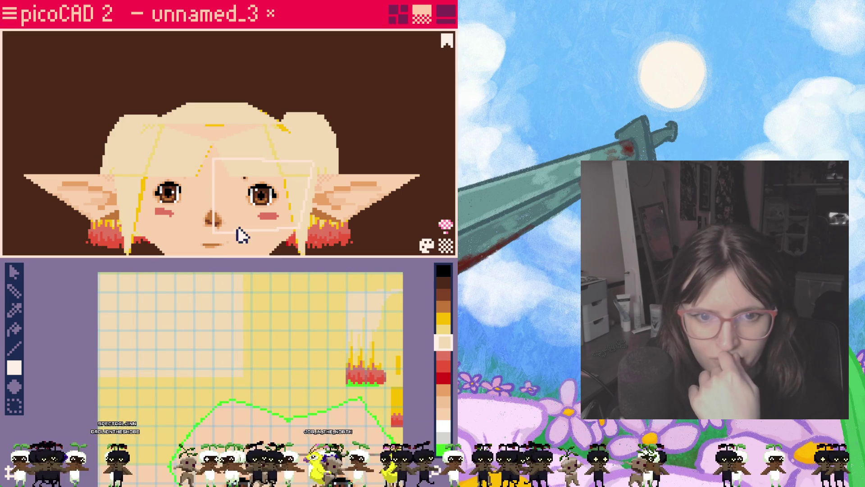
pyautogui.moveTo(245, 222)
pyautogui.mouseDown(button='right')
pyautogui.moveTo(290, 218)
pyautogui.moveTo(295, 236)
pyautogui.moveTo(183, 216)
pyautogui.moveTo(294, 228)
pyautogui.moveTo(207, 226)
pyautogui.moveTo(254, 172)
pyautogui.mouseUp(button='right')
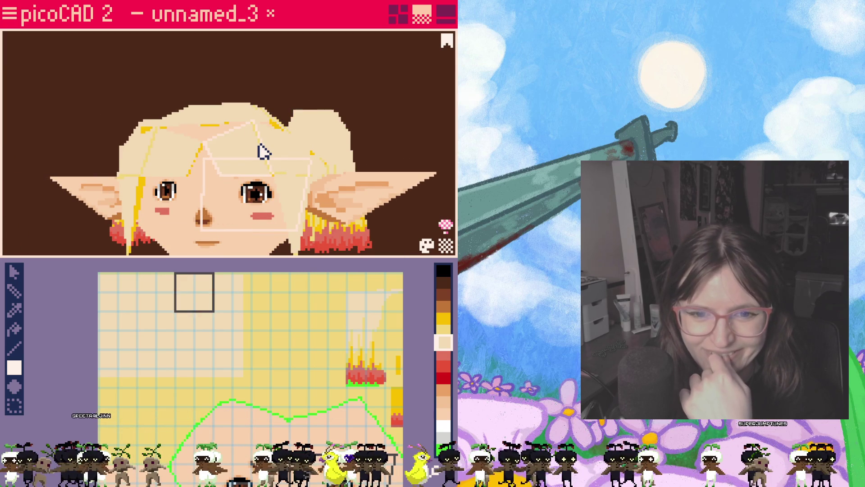
pyautogui.scroll(5, 264, 159)
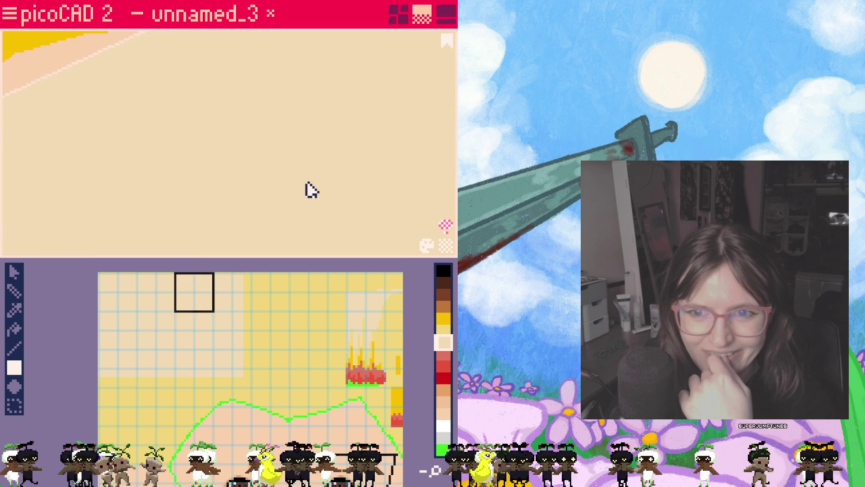
pyautogui.scroll(-4, 316, 185)
pyautogui.moveTo(319, 184)
pyautogui.mouseDown(button='right')
pyautogui.moveTo(243, 195)
pyautogui.moveTo(261, 195)
pyautogui.mouseUp(button='right')
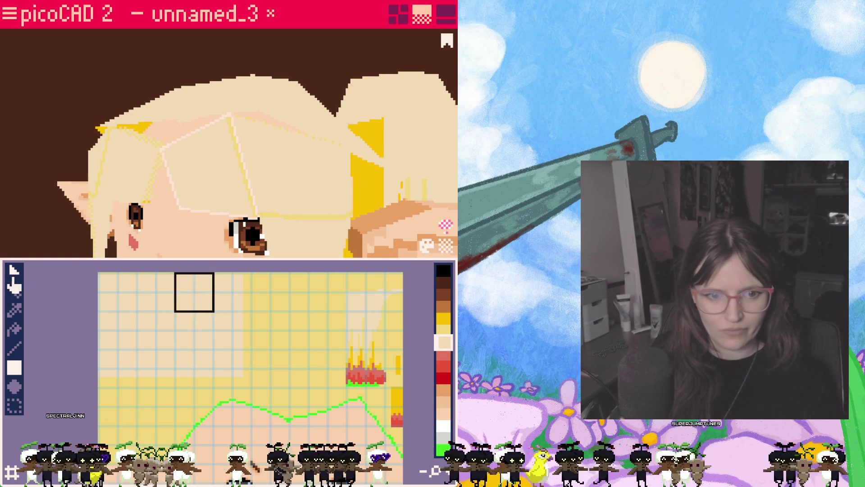
# - Move the forehead UV square up and left onto a plain patch near the texture's top
pyautogui.moveTo(199, 318)
pyautogui.mouseDown()
pyautogui.moveTo(138, 312)
pyautogui.moveTo(148, 335)
pyautogui.moveTo(183, 308)
pyautogui.moveTo(182, 321)
pyautogui.mouseUp()
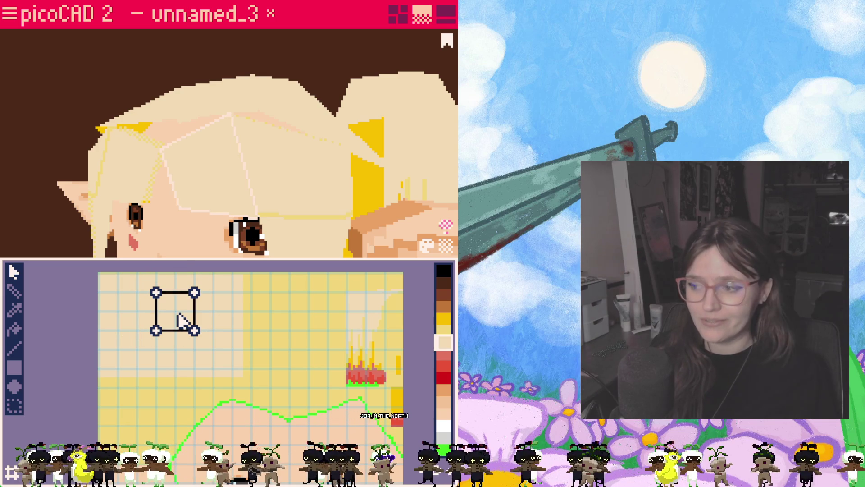
pyautogui.moveTo(256, 366)
pyautogui.mouseDown(button='middle')
pyautogui.moveTo(267, 337)
pyautogui.moveTo(251, 321)
pyautogui.mouseUp(button='middle')
pyautogui.scroll(3, 283, 391)
pyautogui.moveTo(282, 390)
pyautogui.mouseDown(button='middle')
pyautogui.moveTo(291, 351)
pyautogui.moveTo(279, 353)
pyautogui.mouseUp(button='middle')
pyautogui.scroll(-3, 284, 349)
pyautogui.scroll(3, 285, 350)
pyautogui.scroll(-3, 284, 349)
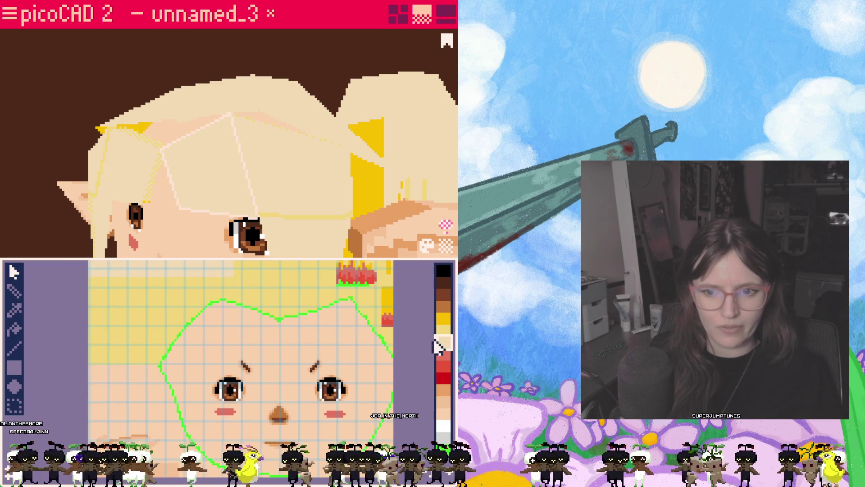
# - Fill the upper yellow band of the face texture with the light peach colour
pyautogui.scroll(3, 300, 360)
pyautogui.scroll(-3, 240, 342)
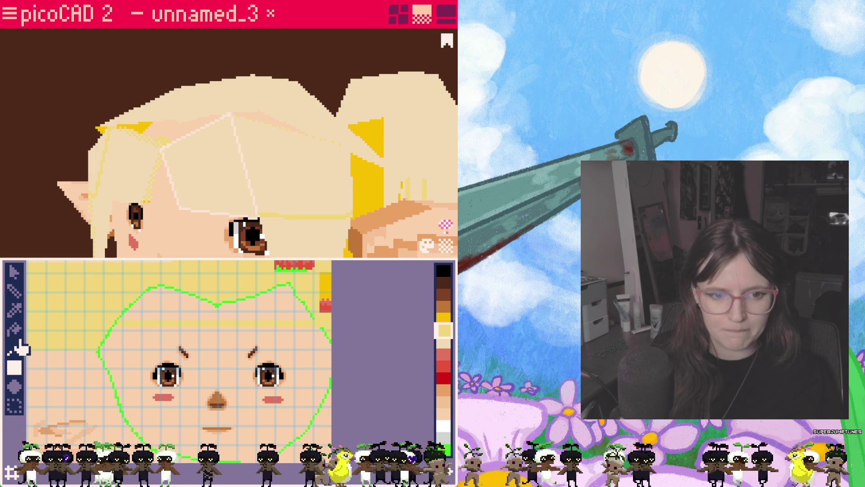
pyautogui.click(189, 247)
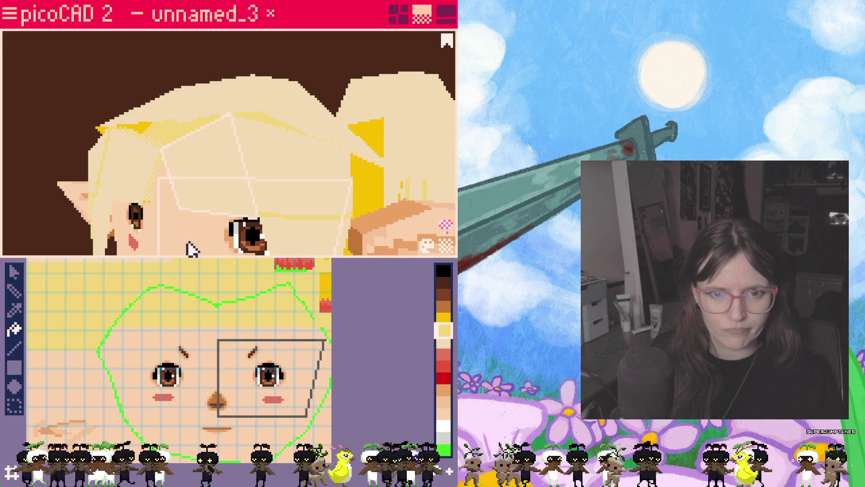
pyautogui.moveTo(179, 232); pyautogui.dragTo(234, 230, button='right')
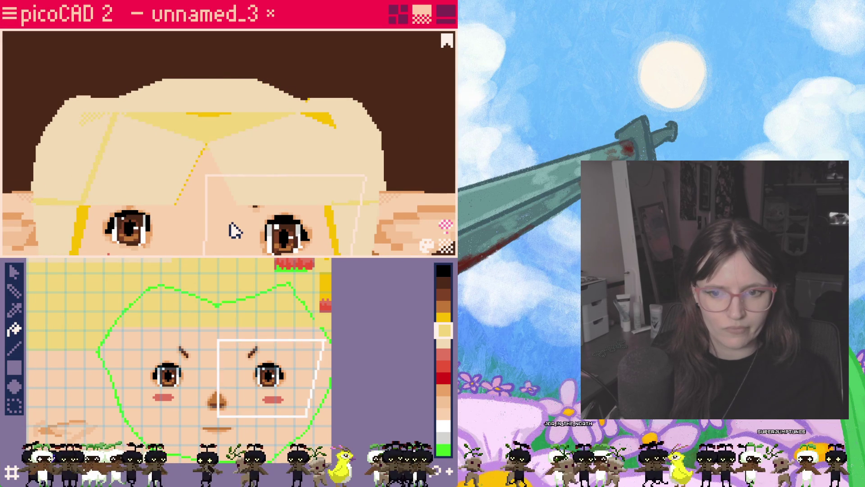
pyautogui.click(444, 343)
pyautogui.click(242, 294)
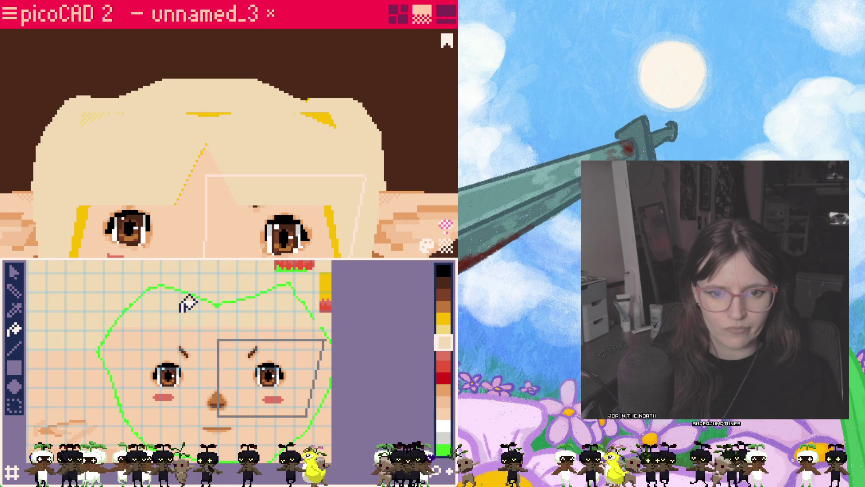
# - Orbit the head and pan the texture view to check the peach forehead
pyautogui.moveTo(218, 222)
pyautogui.mouseDown(button='right')
pyautogui.moveTo(245, 218)
pyautogui.moveTo(219, 210)
pyautogui.moveTo(215, 243)
pyautogui.moveTo(153, 215)
pyautogui.moveTo(212, 204)
pyautogui.moveTo(218, 215)
pyautogui.mouseUp(button='right')
pyautogui.scroll(-4, 218, 215)
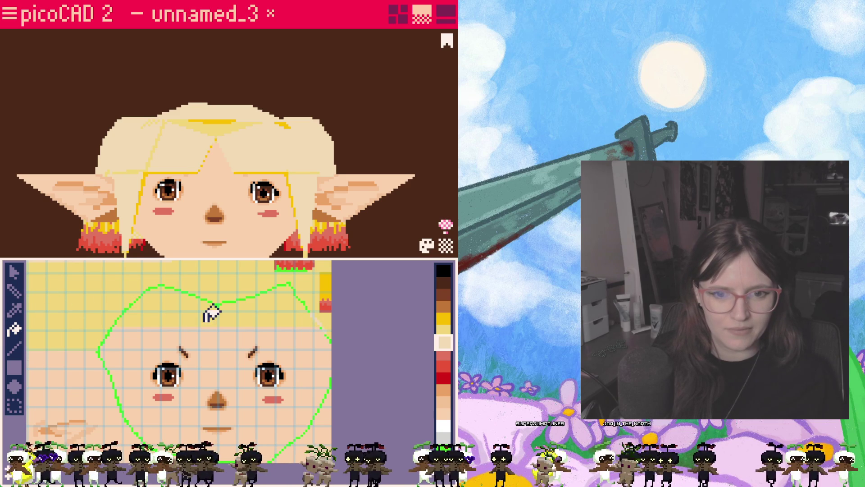
pyautogui.moveTo(245, 251)
pyautogui.mouseDown(button='right')
pyautogui.moveTo(257, 257)
pyautogui.moveTo(266, 228)
pyautogui.moveTo(257, 237)
pyautogui.mouseUp(button='right')
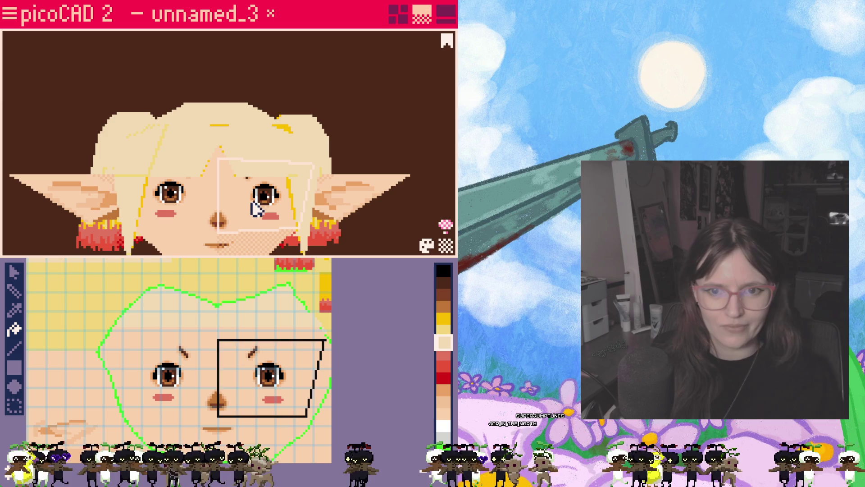
pyautogui.moveTo(155, 279); pyautogui.dragTo(214, 313, button='middle')
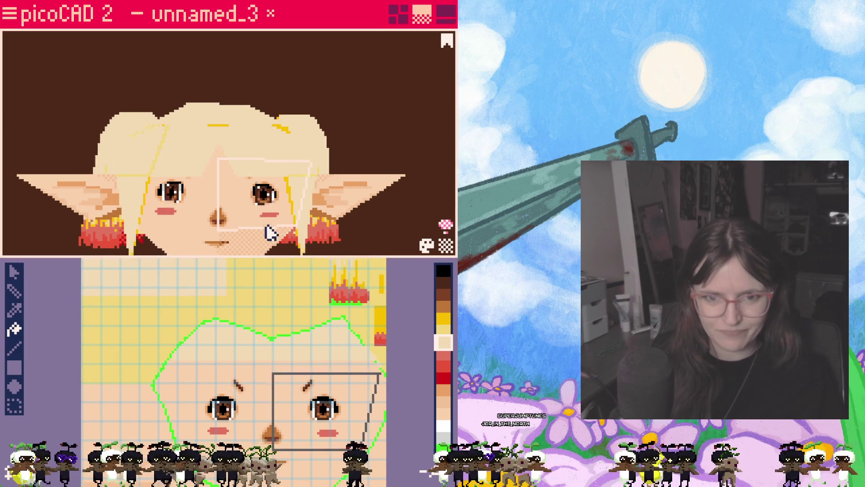
pyautogui.scroll(-2, 261, 231)
pyautogui.scroll(2, 226, 201)
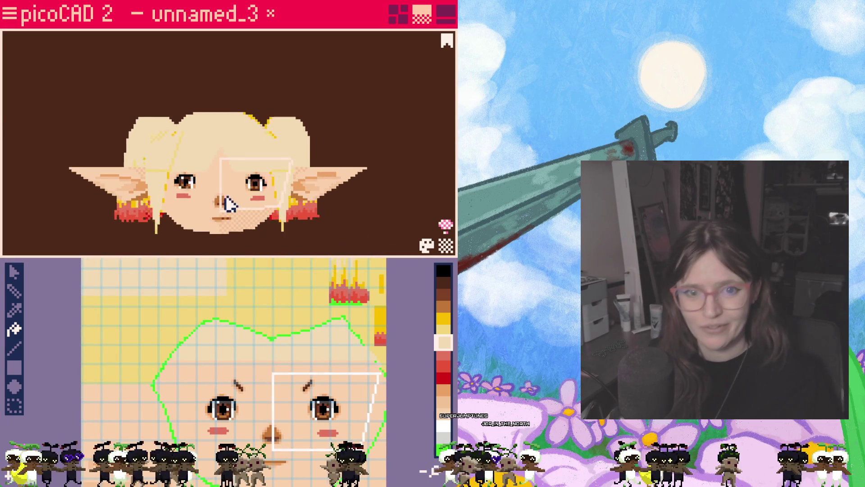
pyautogui.moveTo(195, 299); pyautogui.dragTo(199, 406, button='middle')
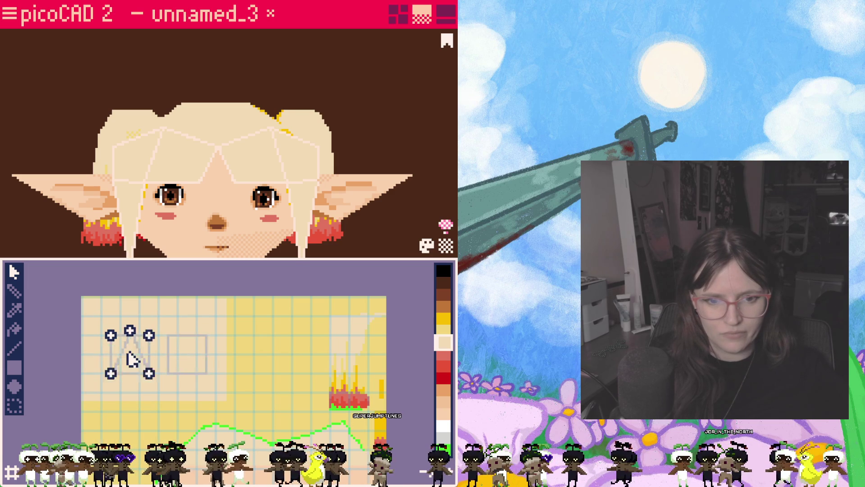
# - Move the triangle UV island and narrow one forehead face's UV into a thin rectangle
pyautogui.moveTo(131, 359); pyautogui.dragTo(121, 348)
pyautogui.click(195, 167)
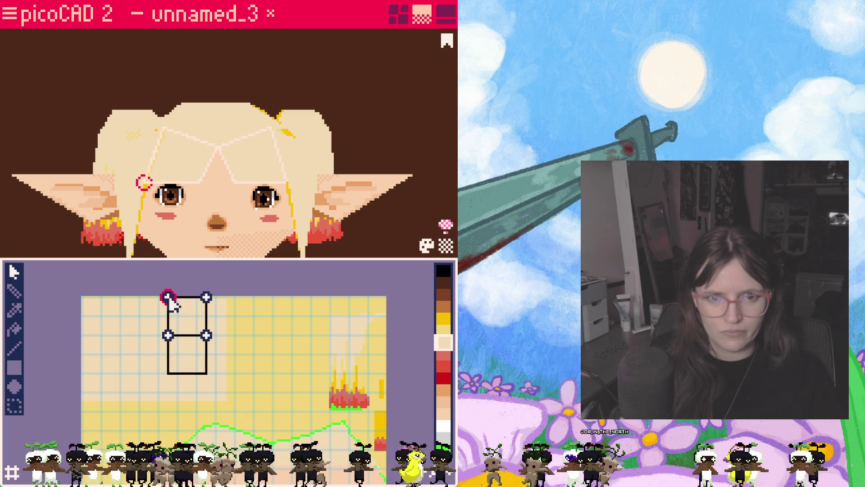
pyautogui.moveTo(184, 366); pyautogui.dragTo(193, 366)
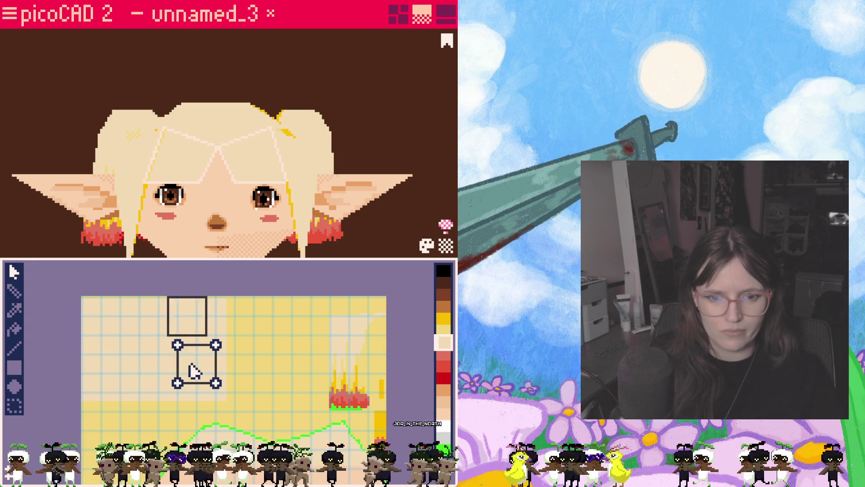
pyautogui.moveTo(198, 376); pyautogui.dragTo(183, 325)
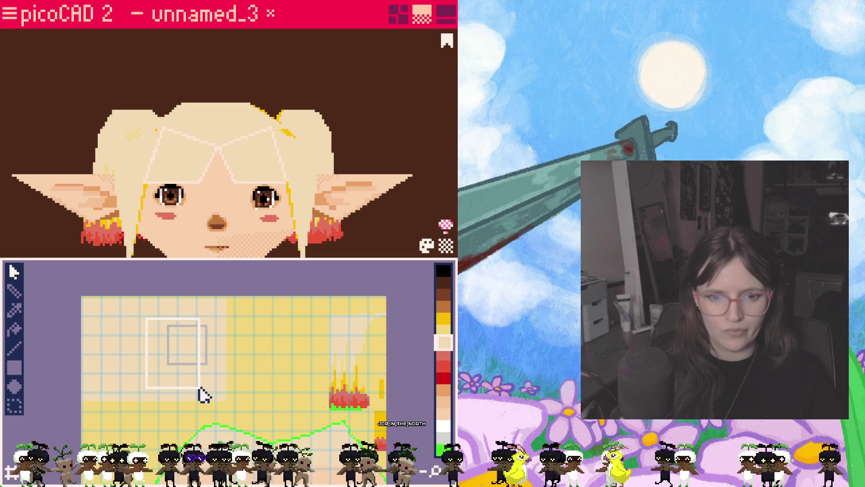
pyautogui.moveTo(168, 363)
pyautogui.mouseDown()
pyautogui.moveTo(228, 363)
pyautogui.moveTo(158, 342)
pyautogui.mouseUp()
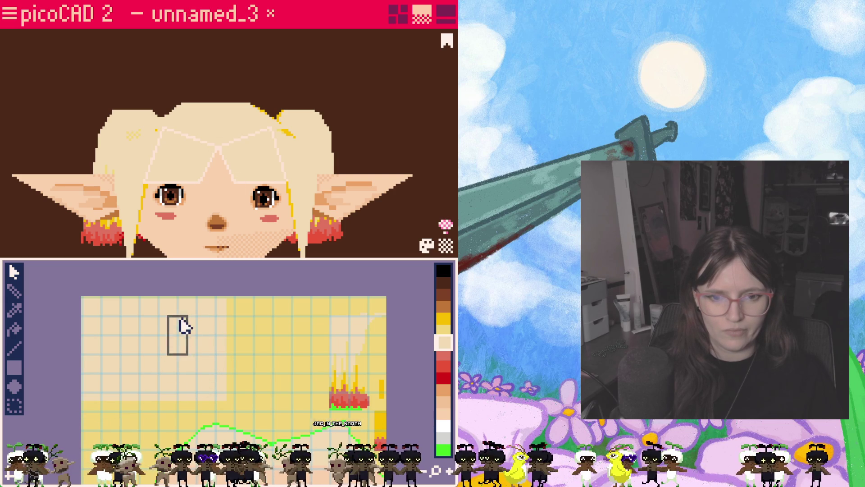
pyautogui.click(188, 352)
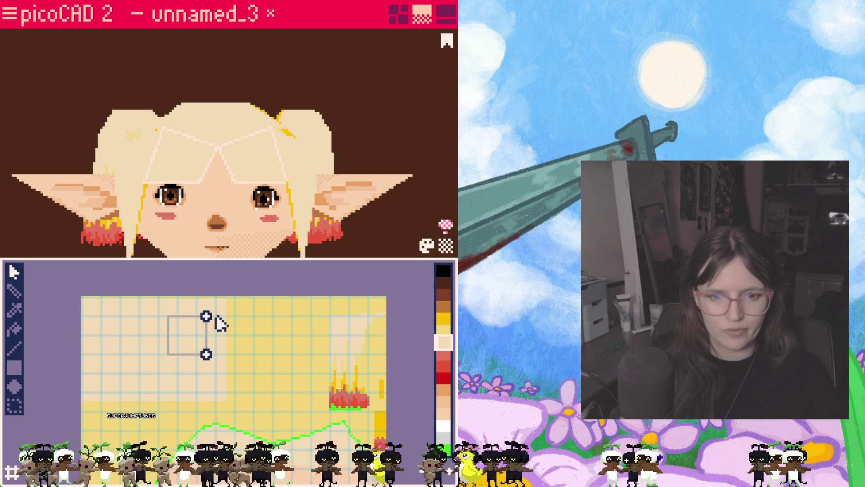
pyautogui.moveTo(230, 387)
pyautogui.mouseDown()
pyautogui.moveTo(212, 354)
pyautogui.moveTo(202, 364)
pyautogui.moveTo(229, 375)
pyautogui.moveTo(150, 366)
pyautogui.moveTo(151, 356)
pyautogui.mouseUp()
pyautogui.click(144, 372)
pyautogui.click(191, 353)
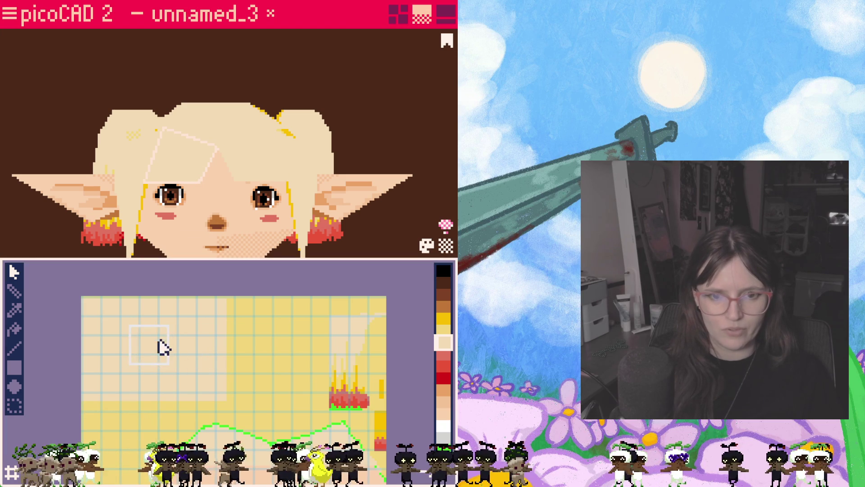
# - Remap another forehead face, moving its UV square up and reshaping it into a quad
pyautogui.click(261, 170)
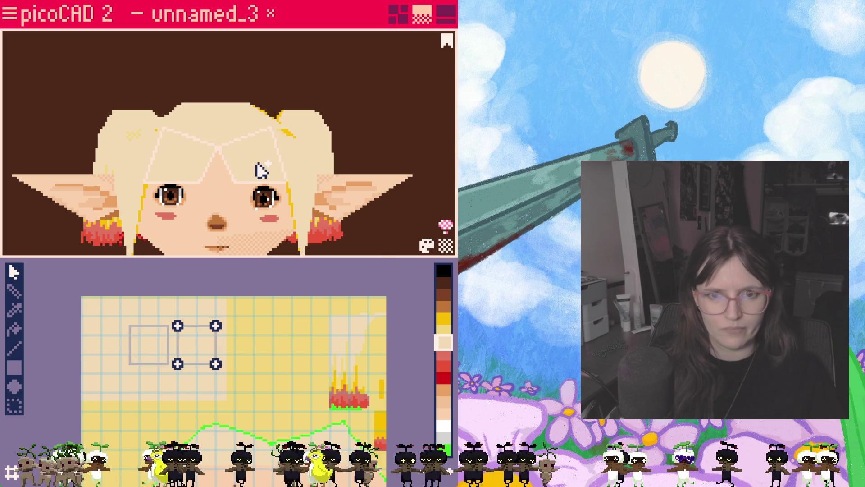
pyautogui.click(178, 326)
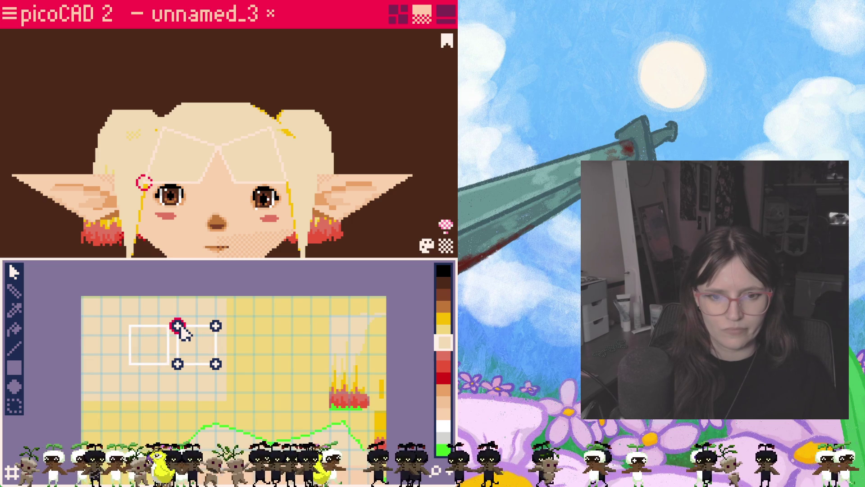
pyautogui.moveTo(180, 358); pyautogui.dragTo(189, 328)
pyautogui.click(261, 373)
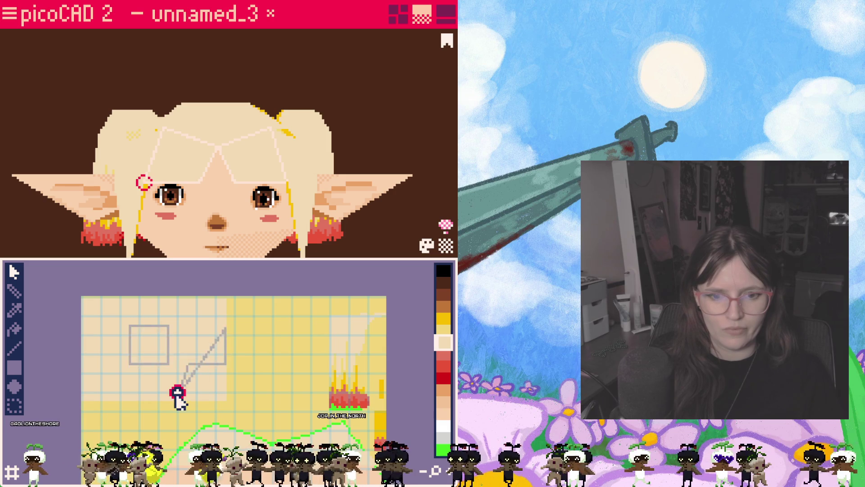
pyautogui.moveTo(156, 373)
pyautogui.mouseDown()
pyautogui.moveTo(189, 369)
pyautogui.moveTo(207, 393)
pyautogui.mouseUp()
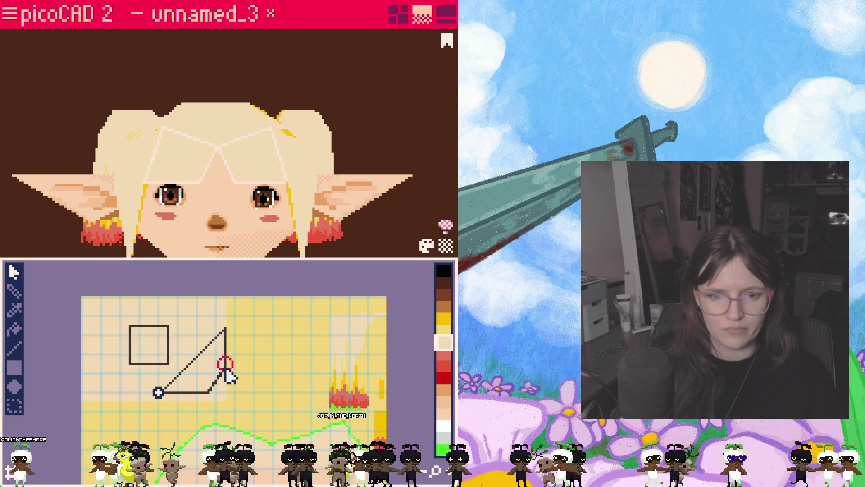
pyautogui.moveTo(222, 343); pyautogui.dragTo(169, 352)
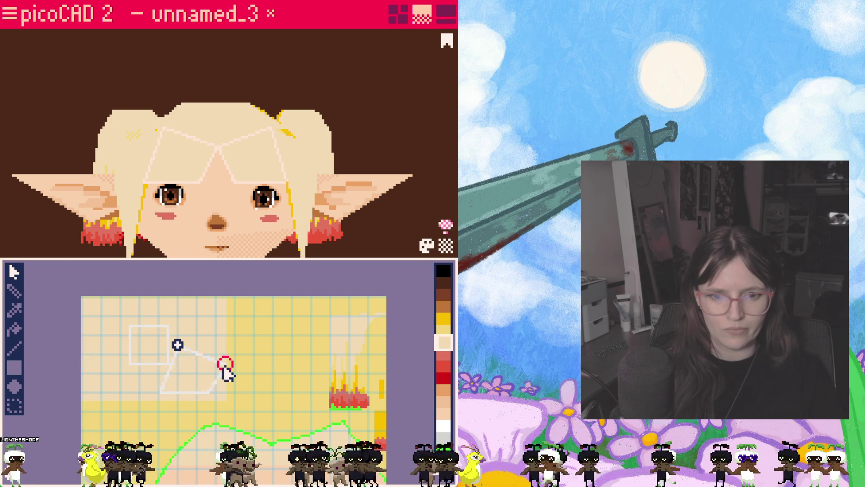
pyautogui.moveTo(151, 355)
pyautogui.mouseDown()
pyautogui.moveTo(144, 327)
pyautogui.moveTo(206, 395)
pyautogui.mouseUp()
pyautogui.click(199, 340)
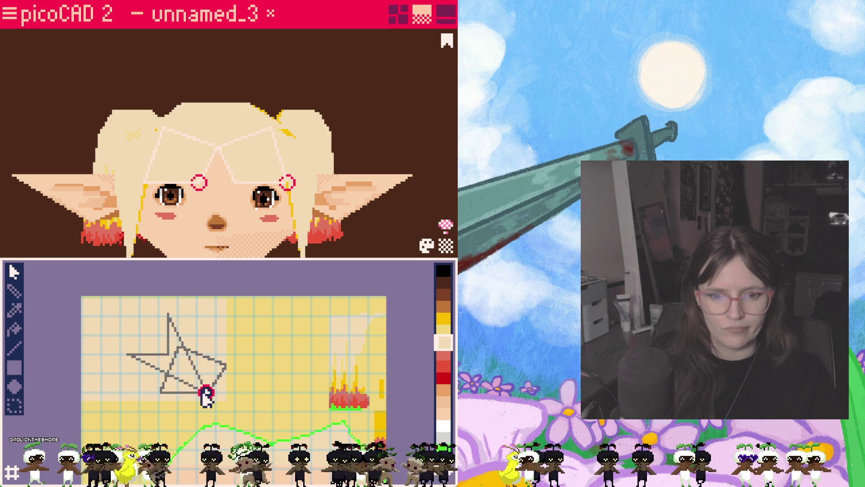
pyautogui.click(168, 316)
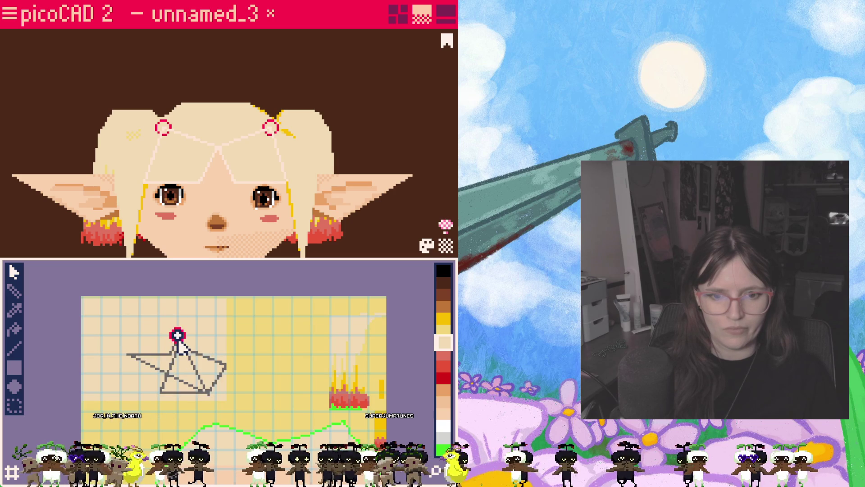
pyautogui.click(206, 353)
pyautogui.click(210, 352)
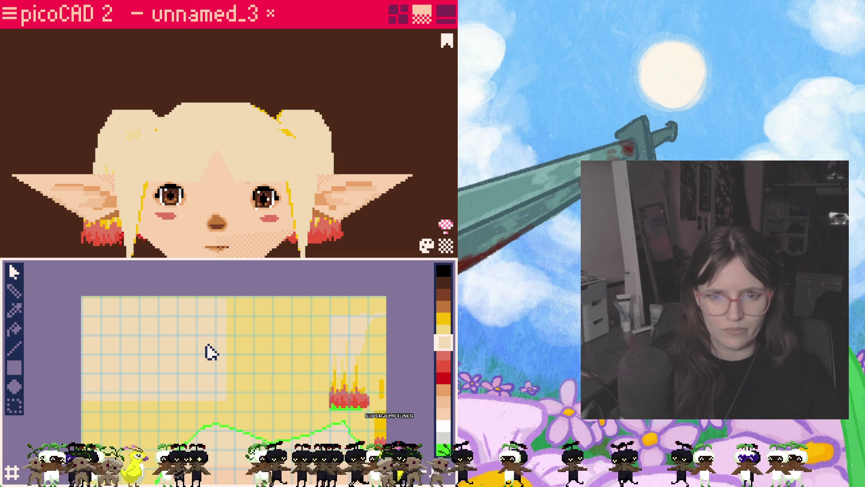
# - Move the forehead face's UV quad down-right and pull its corner vertices into a compact shape
pyautogui.click(198, 144)
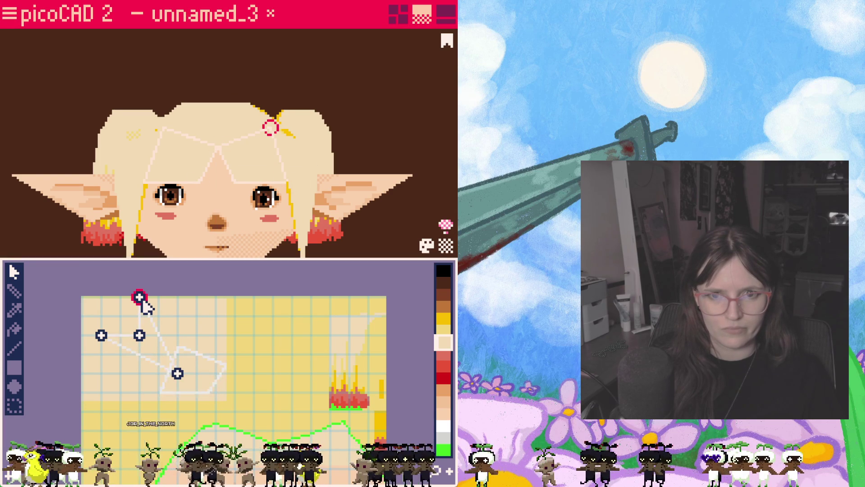
pyautogui.moveTo(143, 303); pyautogui.dragTo(185, 335)
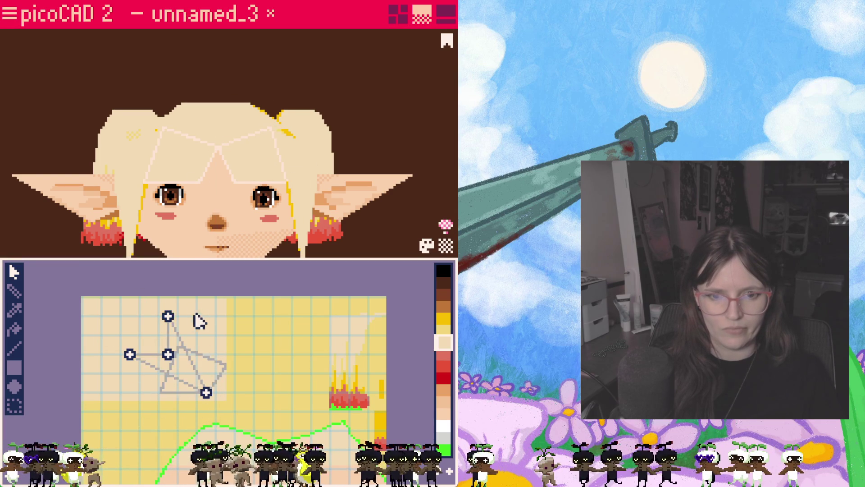
pyautogui.click(224, 364)
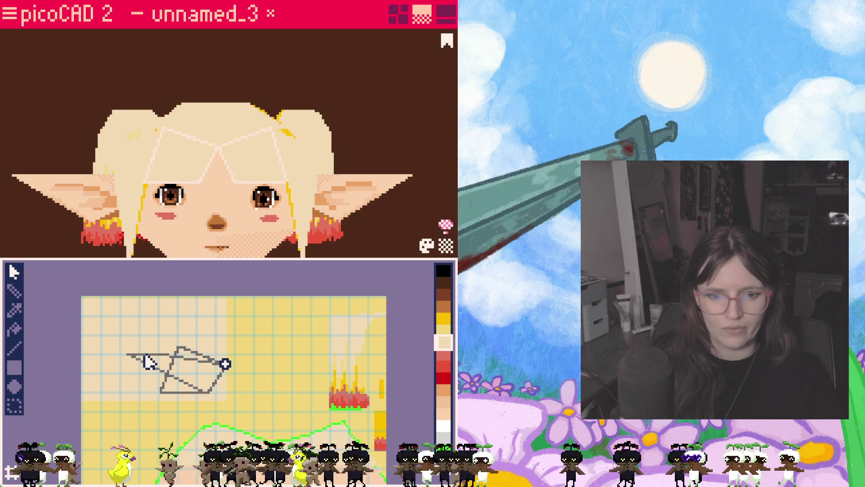
pyautogui.click(178, 346)
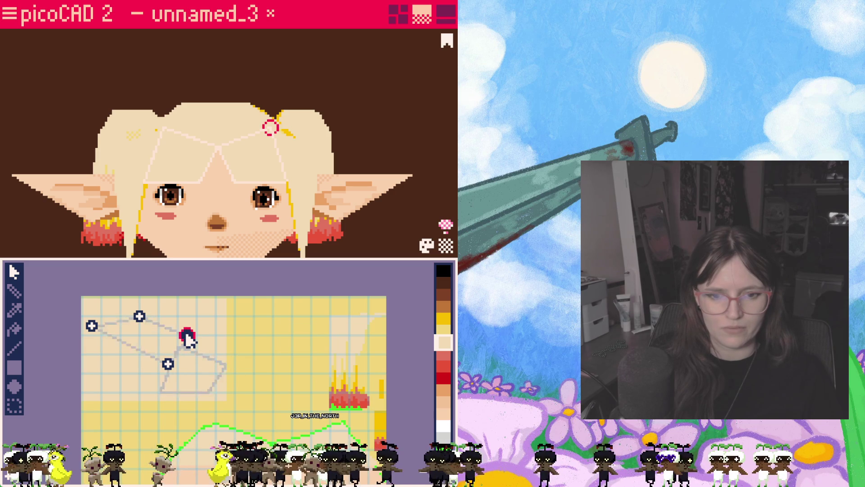
pyautogui.moveTo(156, 343)
pyautogui.mouseDown()
pyautogui.moveTo(143, 351)
pyautogui.moveTo(184, 357)
pyautogui.mouseUp()
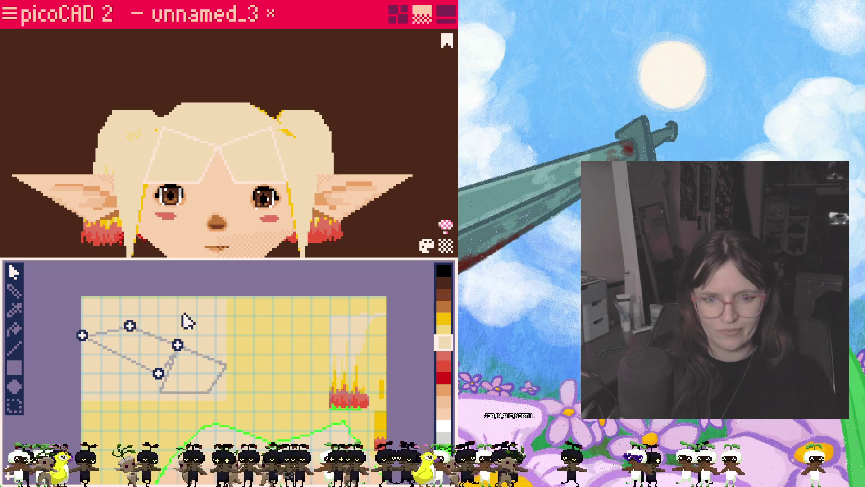
pyautogui.click(226, 364)
pyautogui.moveTo(83, 336); pyautogui.dragTo(206, 393)
pyautogui.click(206, 393)
pyautogui.moveTo(157, 373); pyautogui.dragTo(159, 392)
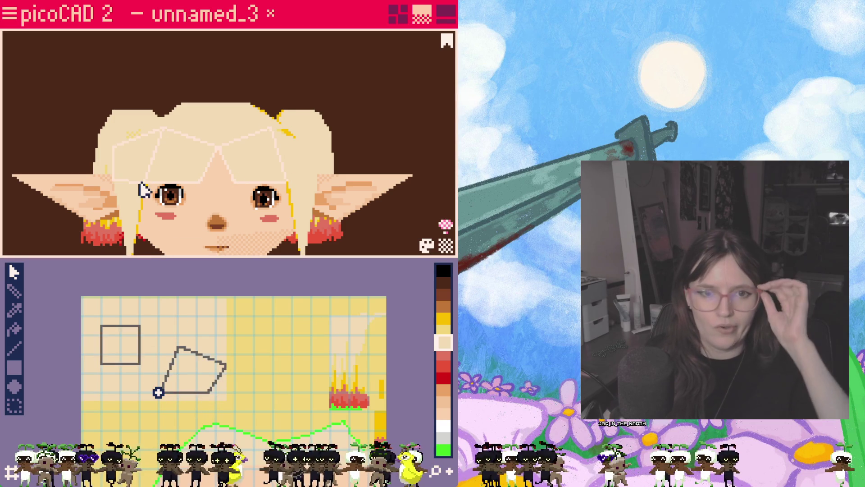
pyautogui.click(144, 174)
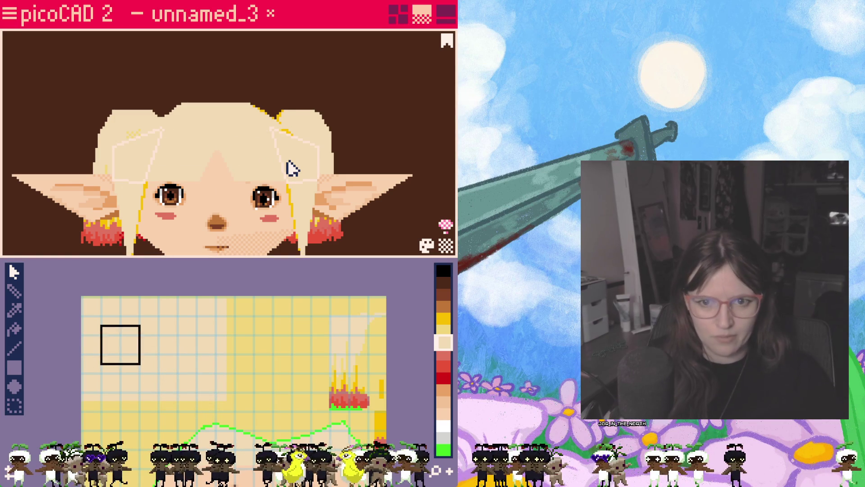
# - Rearrange the two bangs texture squares, shifting the left one down and left
pyautogui.click(122, 355)
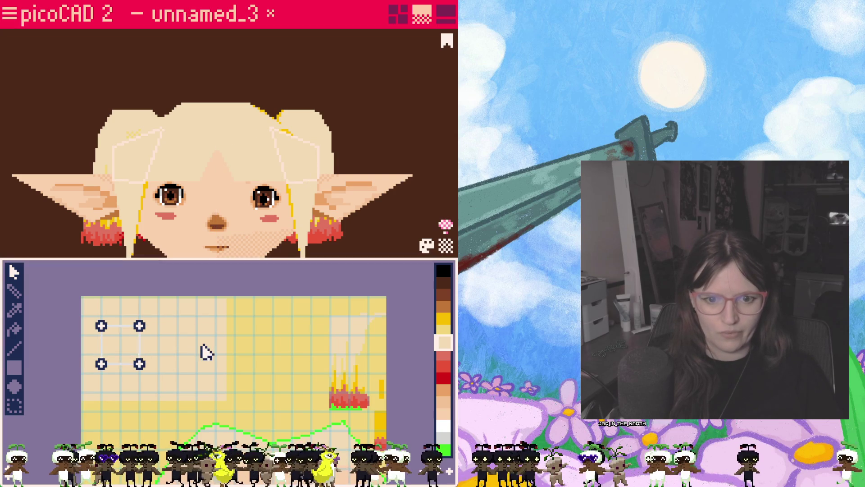
pyautogui.click(300, 164)
pyautogui.moveTo(126, 350); pyautogui.dragTo(163, 345)
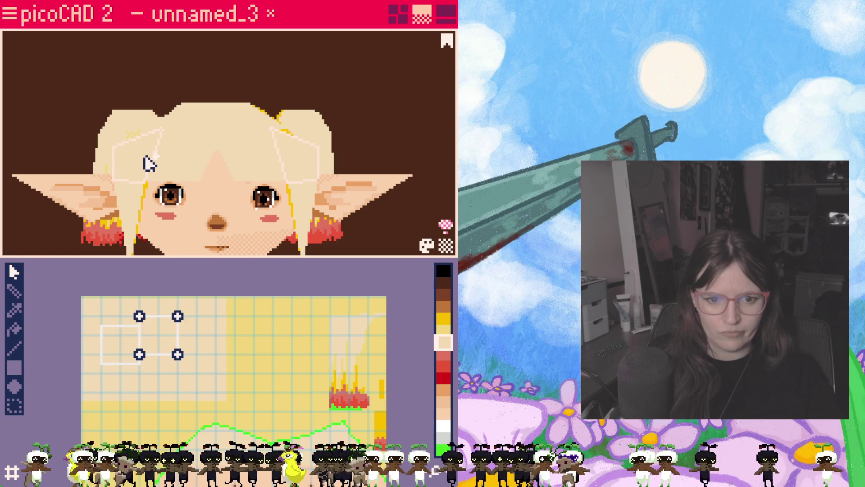
pyautogui.moveTo(159, 344); pyautogui.dragTo(120, 344)
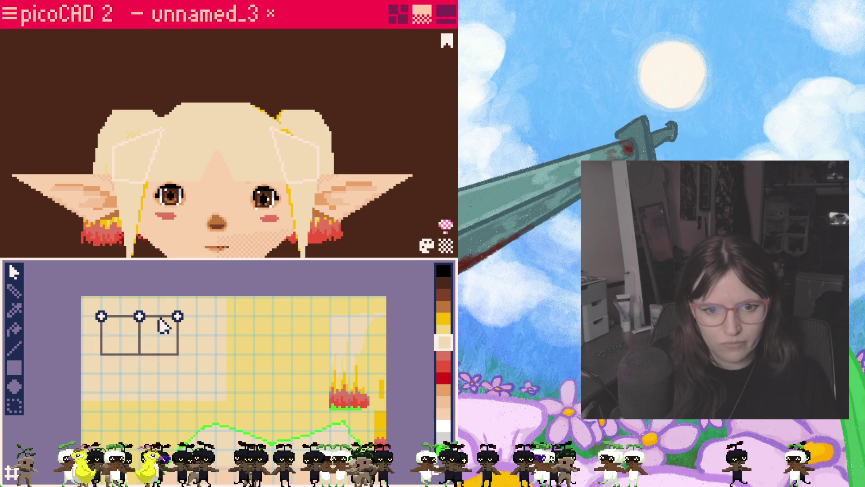
pyautogui.moveTo(141, 324)
pyautogui.mouseDown()
pyautogui.moveTo(141, 383)
pyautogui.moveTo(149, 333)
pyautogui.moveTo(163, 319)
pyautogui.moveTo(120, 337)
pyautogui.mouseUp()
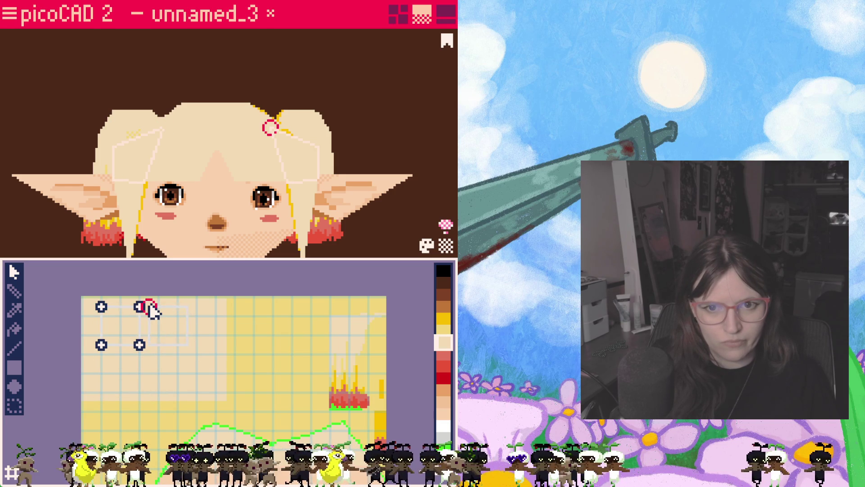
pyautogui.moveTo(108, 312); pyautogui.dragTo(89, 322)
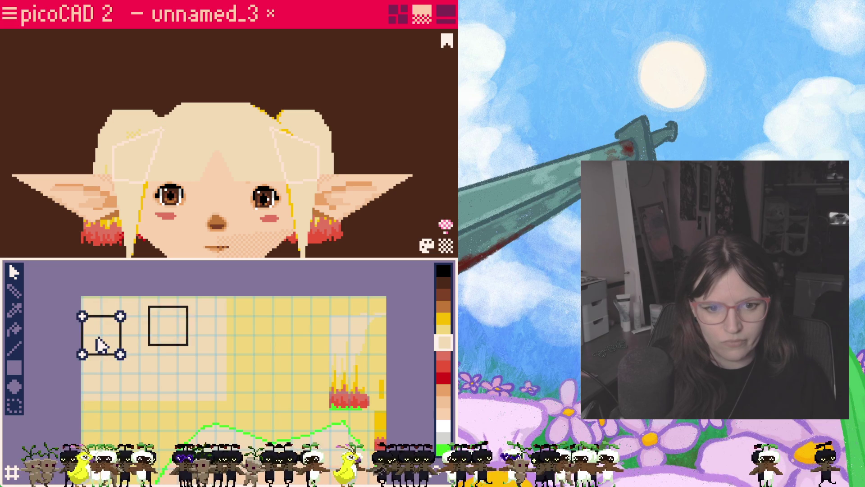
# - Select the square's left-edge, top and lower vertices one by one to reshape the mapping
pyautogui.moveTo(96, 355); pyautogui.dragTo(89, 344)
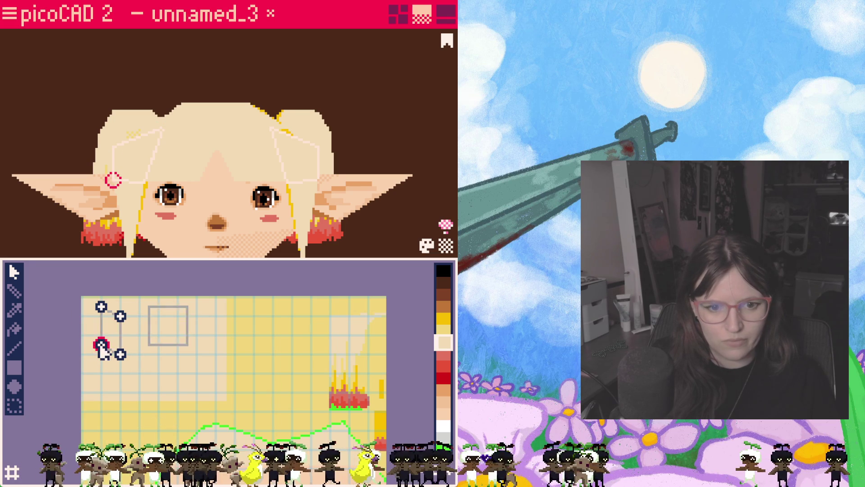
pyautogui.click(125, 333)
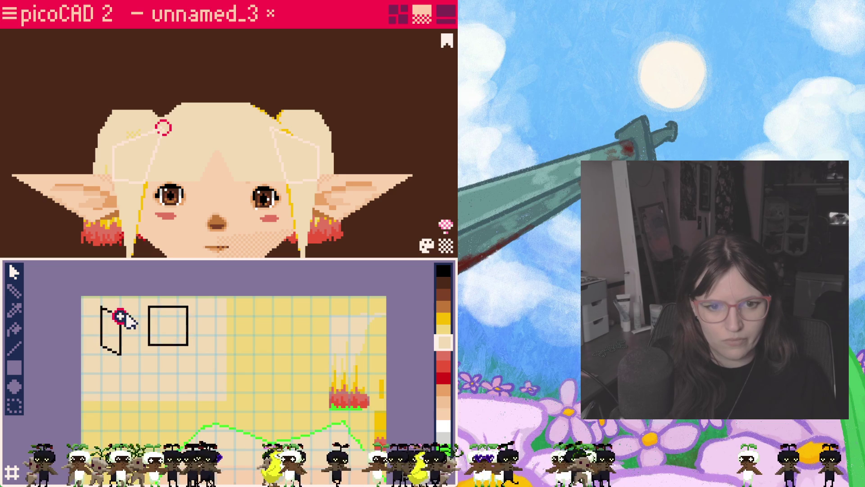
pyautogui.click(101, 326)
pyautogui.click(101, 354)
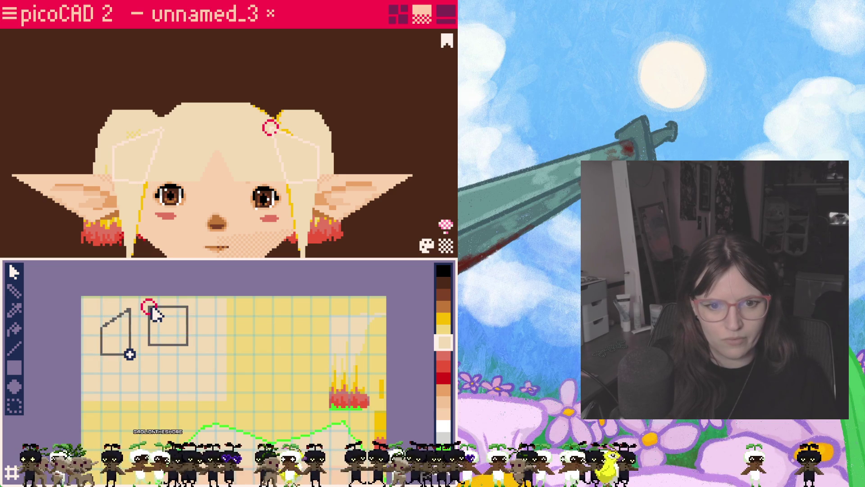
pyautogui.click(130, 307)
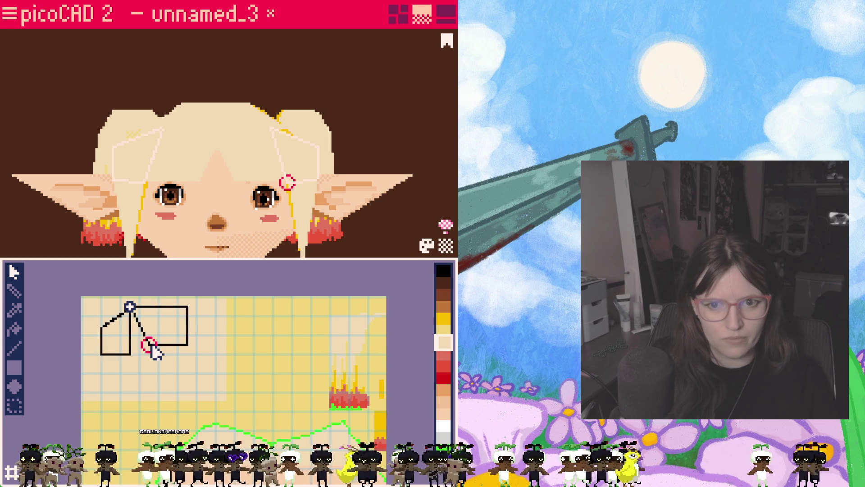
pyautogui.click(130, 355)
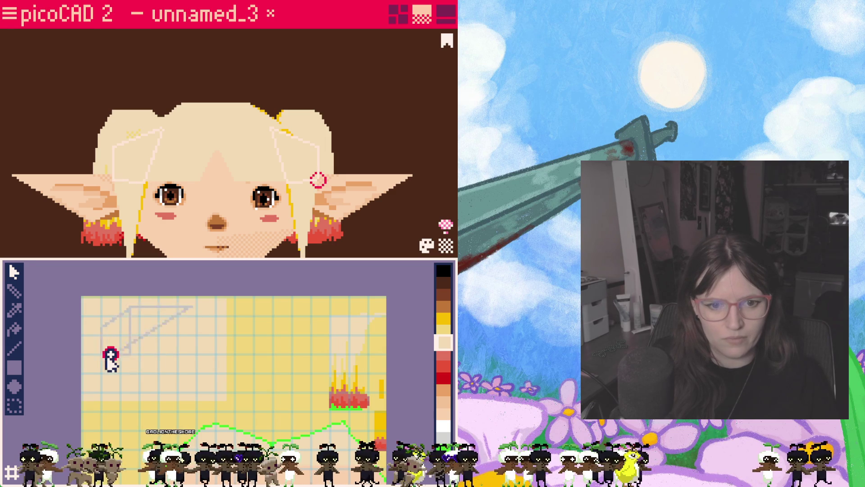
pyautogui.click(102, 355)
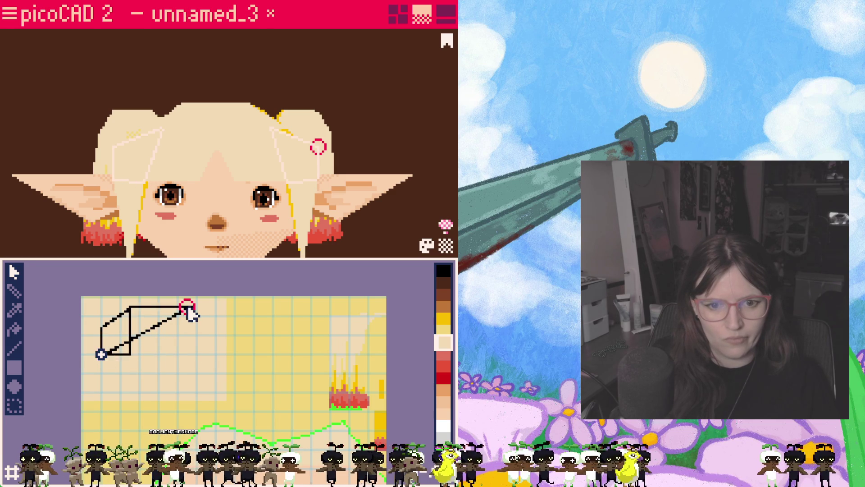
pyautogui.click(101, 326)
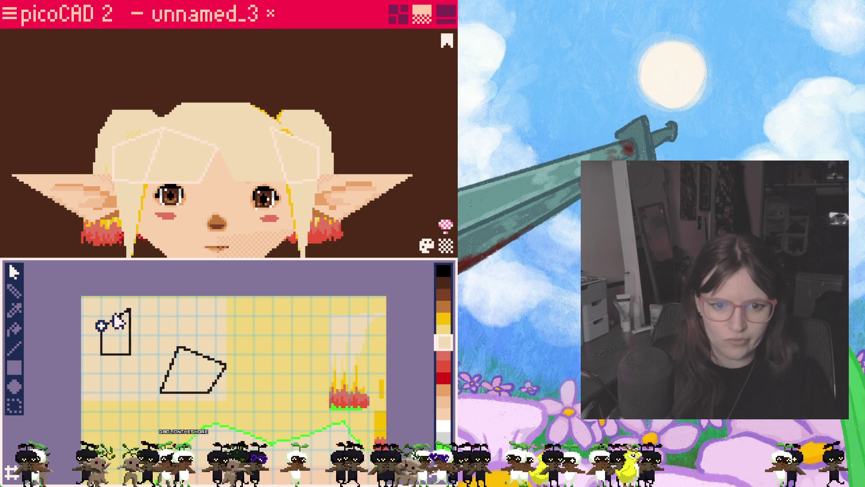
# - Move the bangs UV shape up-left onto the blonde area of the texture, then deselect it
pyautogui.moveTo(116, 342); pyautogui.dragTo(141, 377)
pyautogui.moveTo(141, 323)
pyautogui.mouseDown()
pyautogui.moveTo(168, 361)
pyautogui.moveTo(177, 346)
pyautogui.mouseUp()
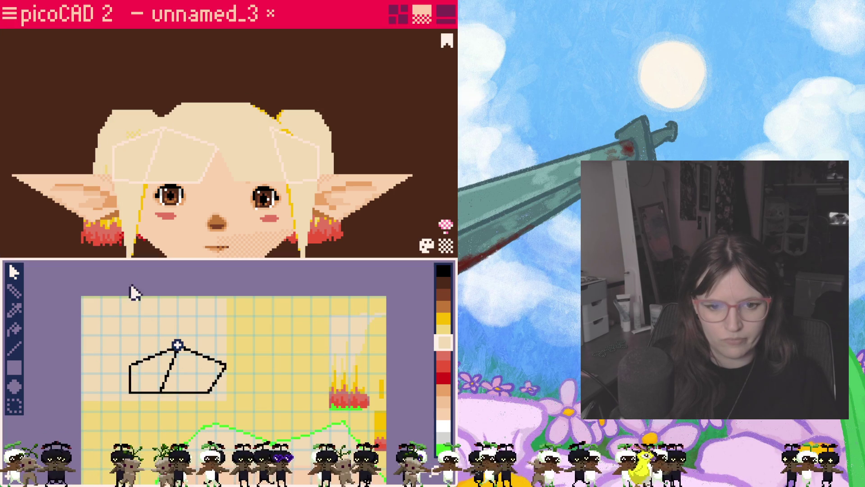
pyautogui.click(185, 378)
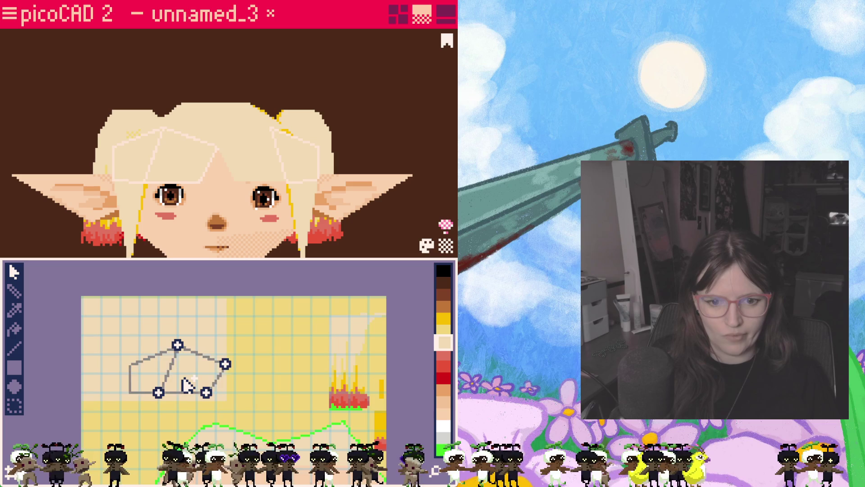
pyautogui.moveTo(185, 381); pyautogui.dragTo(168, 332)
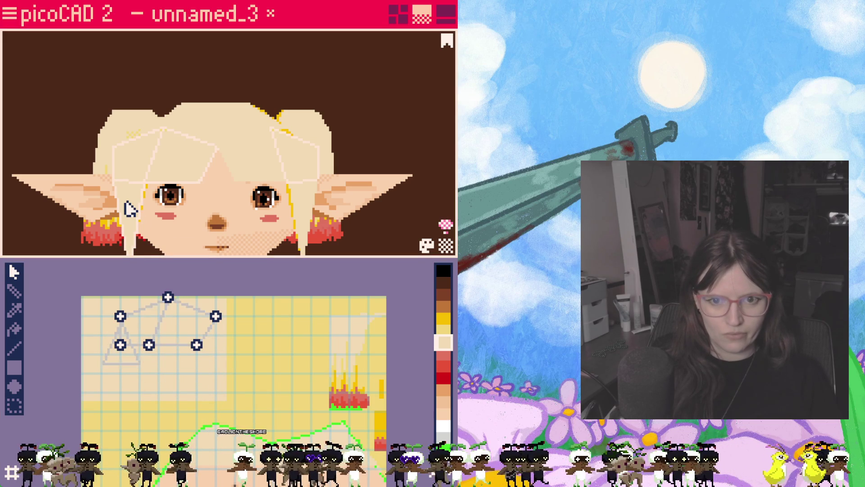
pyautogui.click(259, 88)
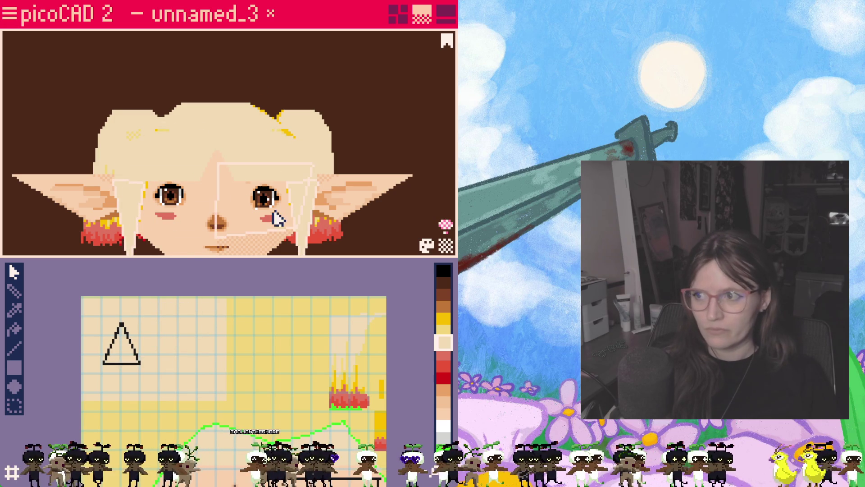
# - Drag the left side strand's UV triangle onto the pale blonde texture area, then select the other strand
pyautogui.moveTo(119, 353); pyautogui.dragTo(110, 390)
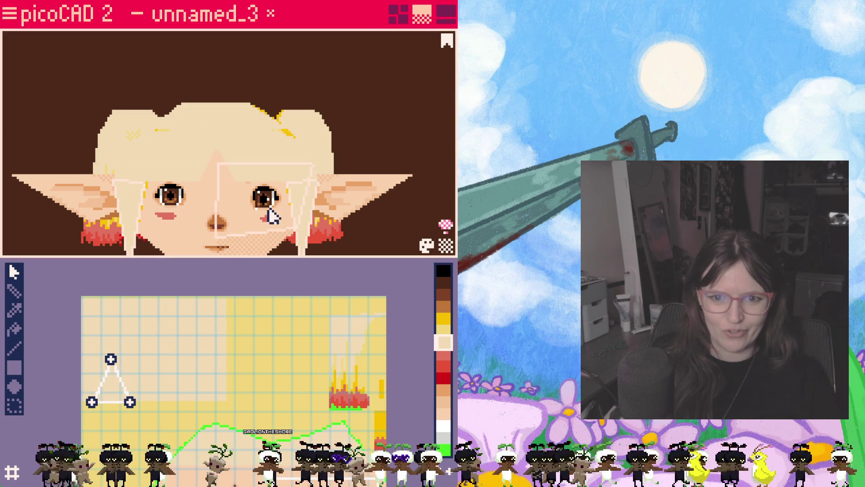
pyautogui.click(305, 212)
pyautogui.click(115, 383)
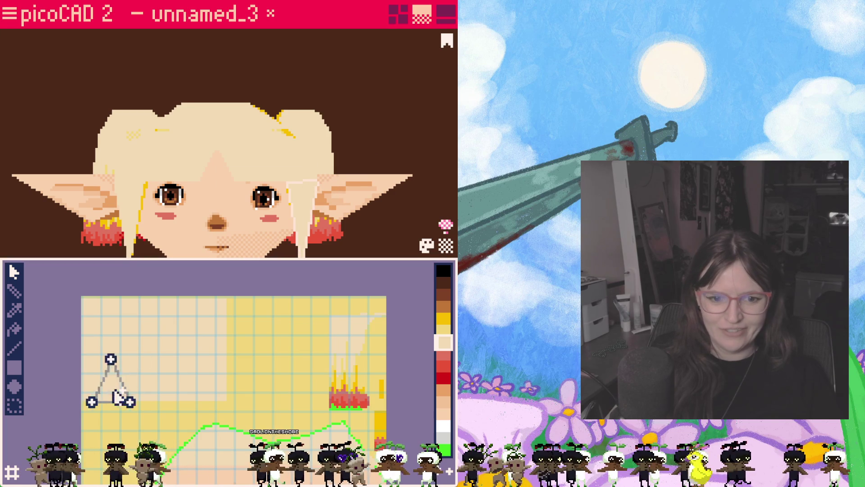
pyautogui.click(144, 216)
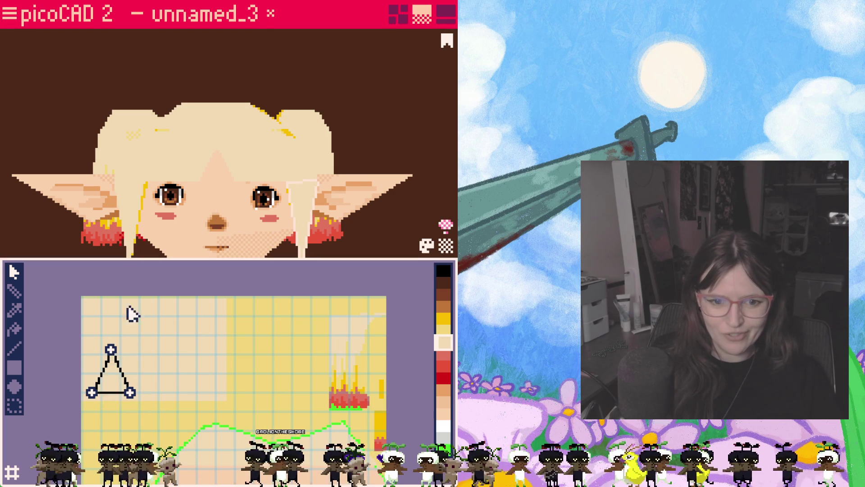
pyautogui.moveTo(117, 390)
pyautogui.mouseDown()
pyautogui.moveTo(136, 380)
pyautogui.moveTo(161, 395)
pyautogui.mouseUp()
pyautogui.click(131, 200)
pyautogui.click(131, 230)
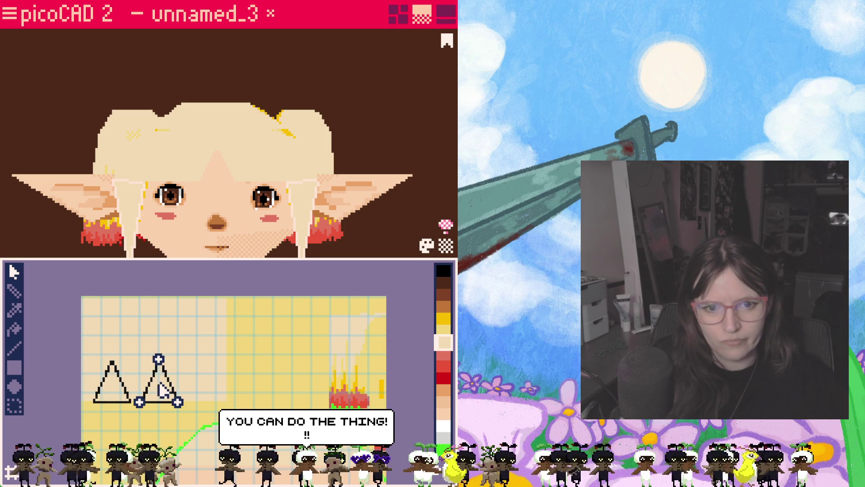
pyautogui.moveTo(202, 207)
pyautogui.mouseDown(button='right')
pyautogui.moveTo(216, 196)
pyautogui.moveTo(218, 164)
pyautogui.mouseUp(button='right')
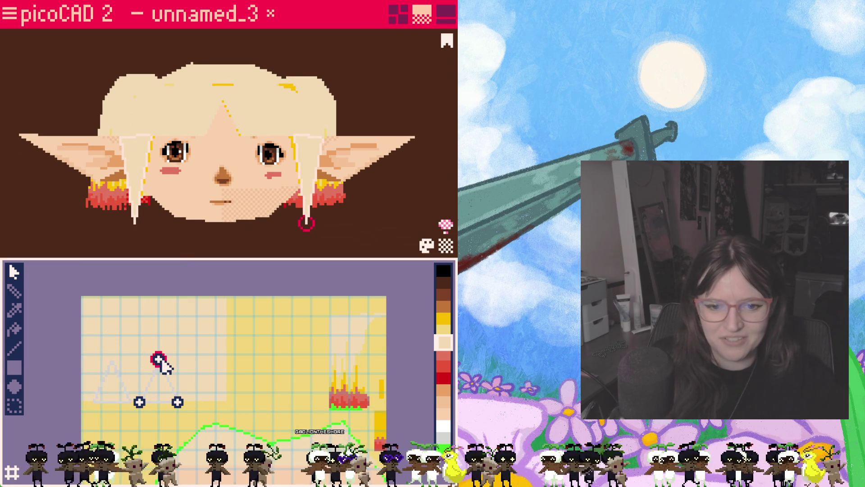
# - Place the strand's UV triangle beside the first one and pull its top-right vertex left
pyautogui.moveTo(162, 360)
pyautogui.mouseDown()
pyautogui.moveTo(162, 325)
pyautogui.moveTo(166, 363)
pyautogui.moveTo(176, 336)
pyautogui.moveTo(161, 370)
pyautogui.mouseUp()
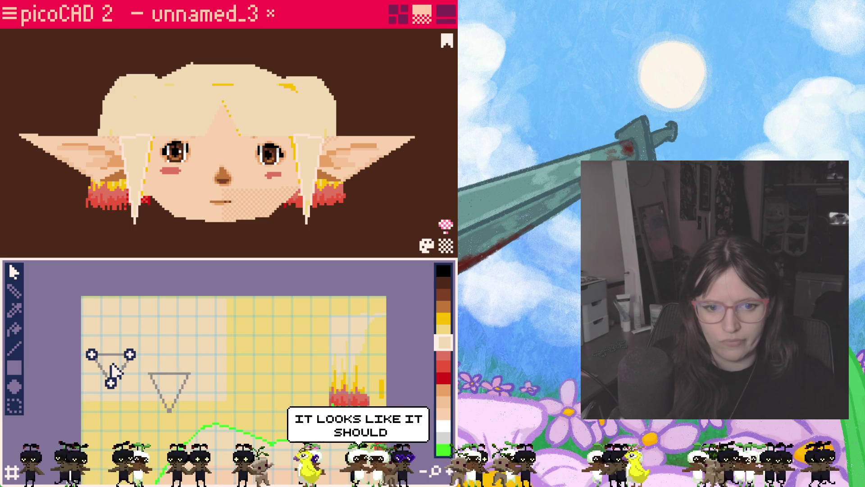
pyautogui.moveTo(169, 386); pyautogui.dragTo(127, 373)
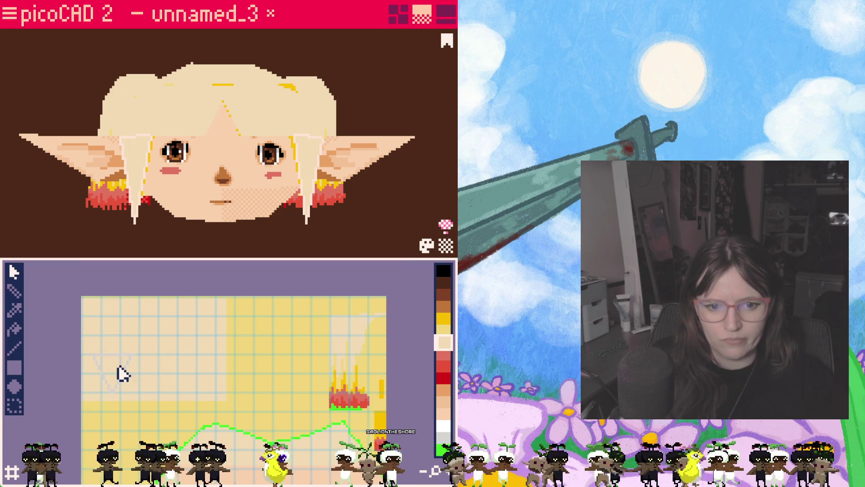
pyautogui.moveTo(120, 373); pyautogui.dragTo(178, 381)
pyautogui.moveTo(128, 335)
pyautogui.mouseDown()
pyautogui.moveTo(174, 380)
pyautogui.moveTo(158, 356)
pyautogui.moveTo(224, 364)
pyautogui.moveTo(225, 355)
pyautogui.mouseUp()
pyautogui.moveTo(176, 345)
pyautogui.mouseDown()
pyautogui.moveTo(208, 363)
pyautogui.moveTo(197, 356)
pyautogui.mouseUp()
pyautogui.click(178, 392)
pyautogui.click(226, 355)
pyautogui.click(224, 356)
pyautogui.moveTo(224, 356); pyautogui.dragTo(187, 354)
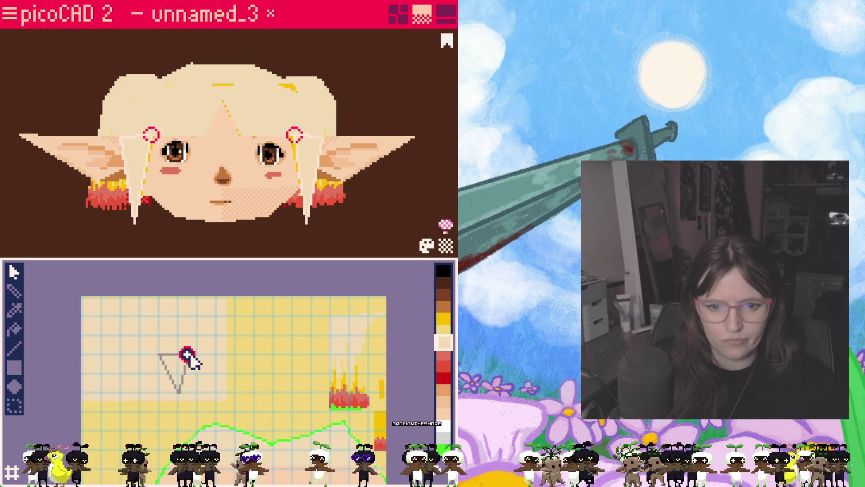
pyautogui.click(172, 359)
pyautogui.click(163, 354)
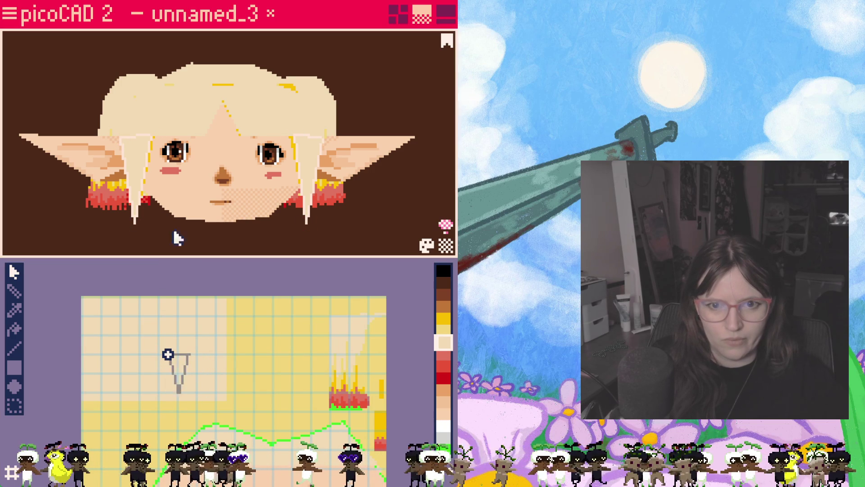
# - Move the bangs faces' UV triangle up-left, then grab a corner of the right front strand's UV mapping
pyautogui.click(145, 126)
pyautogui.keyDown('shift'); pyautogui.click(183, 122); pyautogui.keyUp('shift')
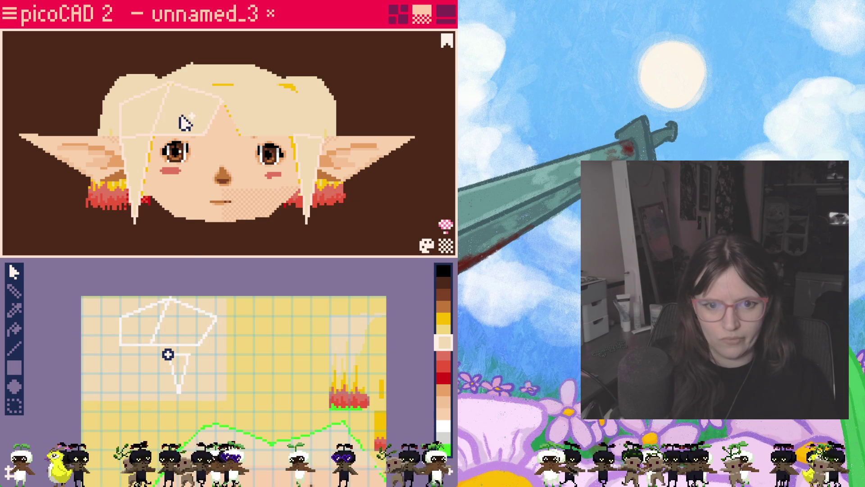
pyautogui.click(177, 367)
pyautogui.moveTo(178, 367); pyautogui.dragTo(133, 360)
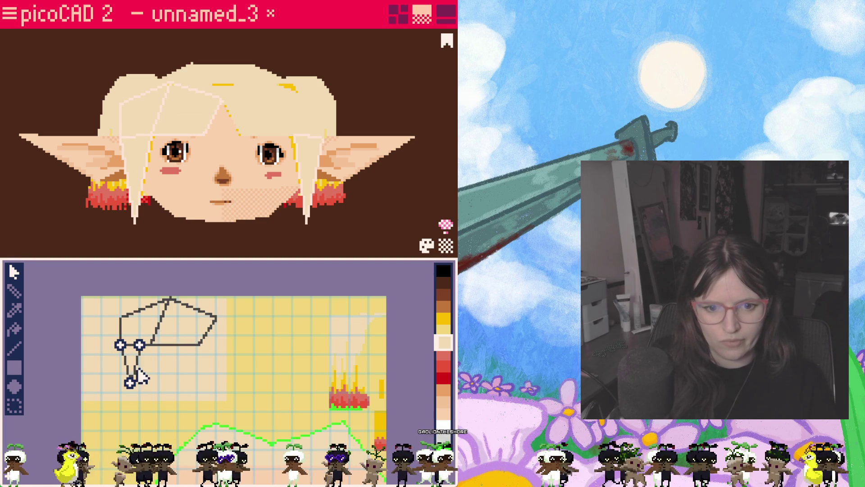
pyautogui.click(139, 345)
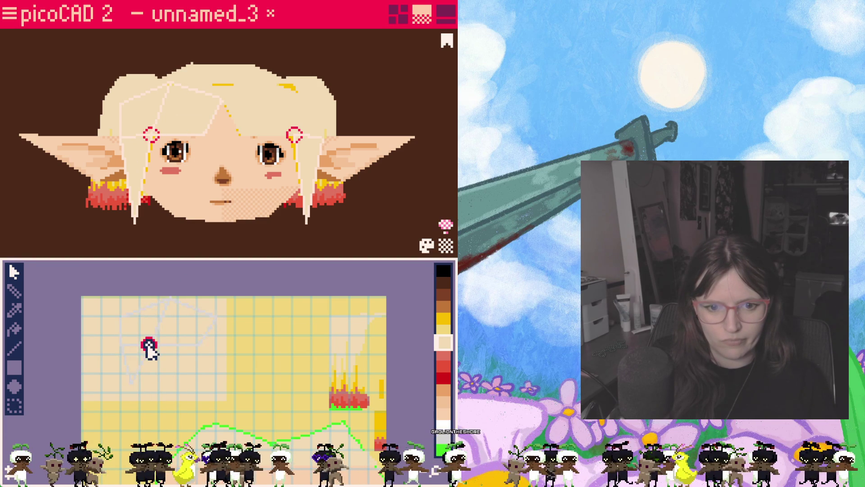
pyautogui.click(130, 412)
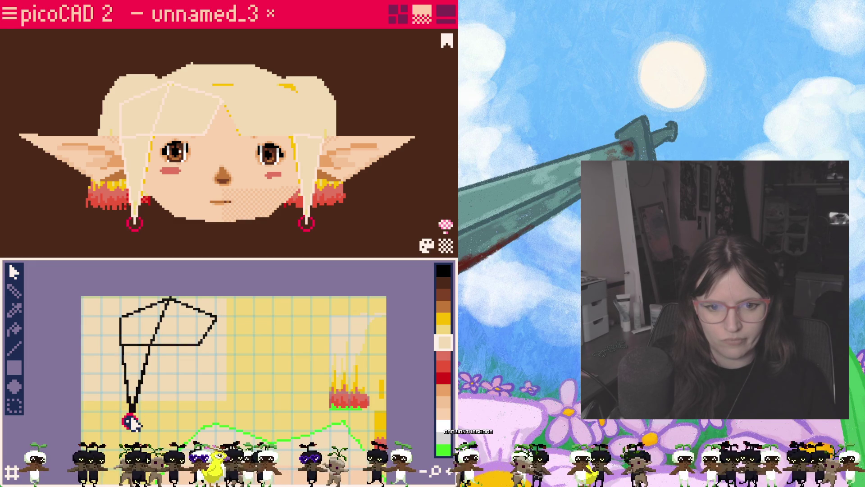
pyautogui.click(129, 413)
pyautogui.click(130, 414)
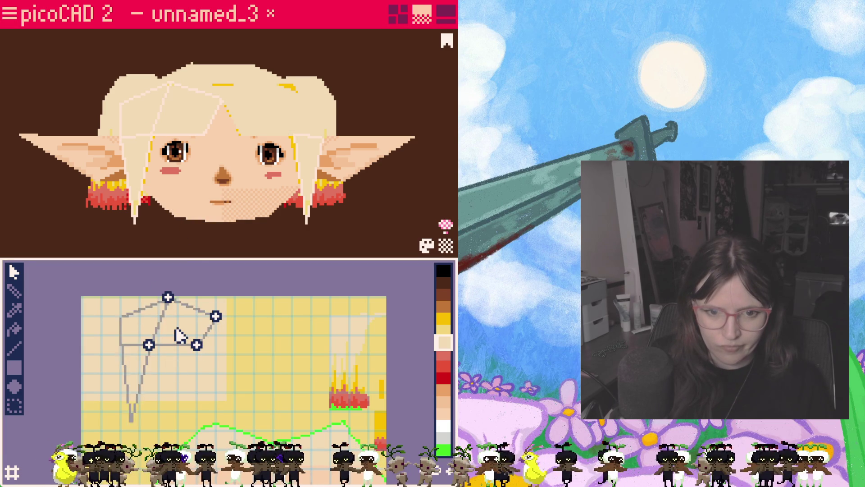
pyautogui.scroll(4, 174, 201)
pyautogui.scroll(-5, 180, 226)
# - Choose the pencil and pan the texture view toward the face mapping
pyautogui.click(17, 293)
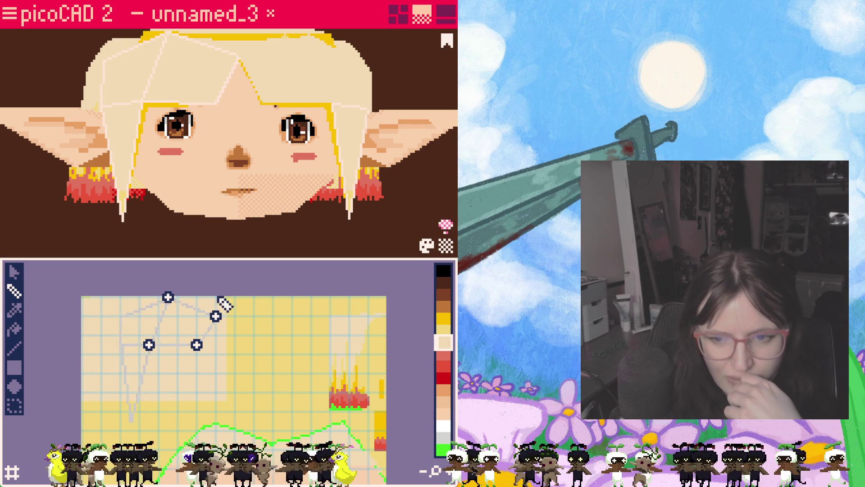
pyautogui.scroll(2, 224, 305)
pyautogui.moveTo(185, 361); pyautogui.dragTo(214, 332, button='middle')
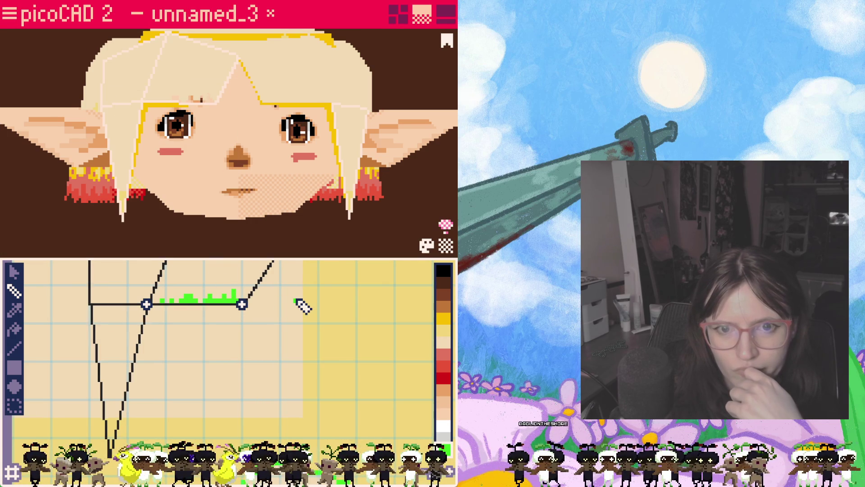
pyautogui.scroll(-1, 299, 304)
pyautogui.moveTo(286, 333); pyautogui.dragTo(263, 332, button='middle')
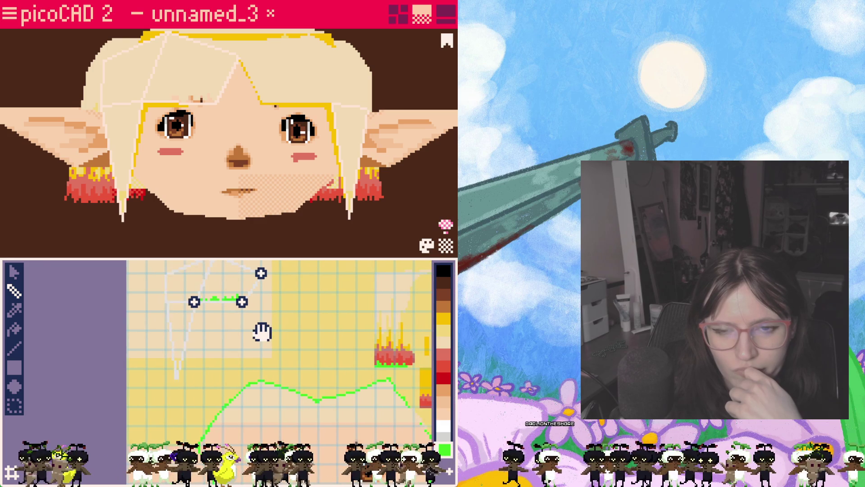
# - Select the two hair faces above the forehead and frame their lower UV quad
pyautogui.click(301, 96)
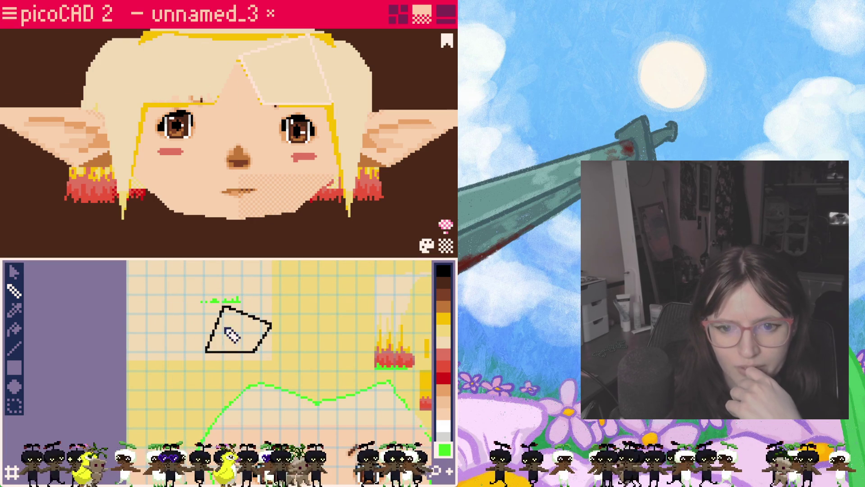
pyautogui.click(14, 272)
pyautogui.keyDown('shift'); pyautogui.click(180, 81); pyautogui.keyUp('shift')
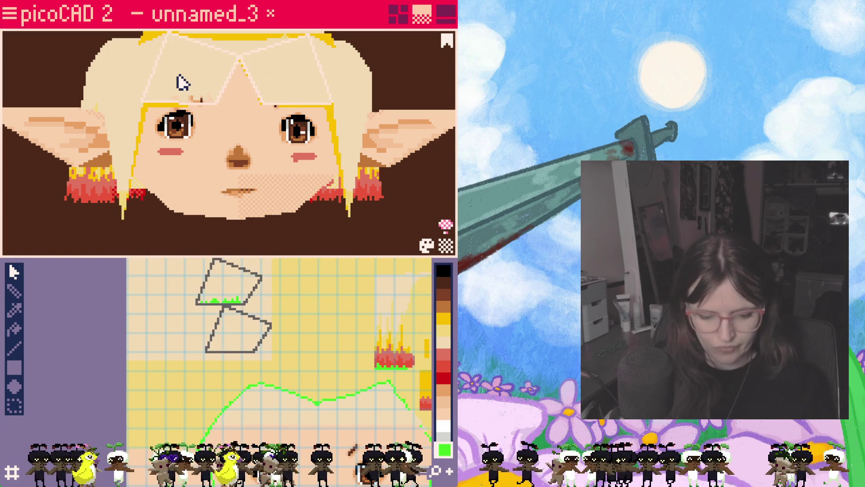
pyautogui.click(238, 344)
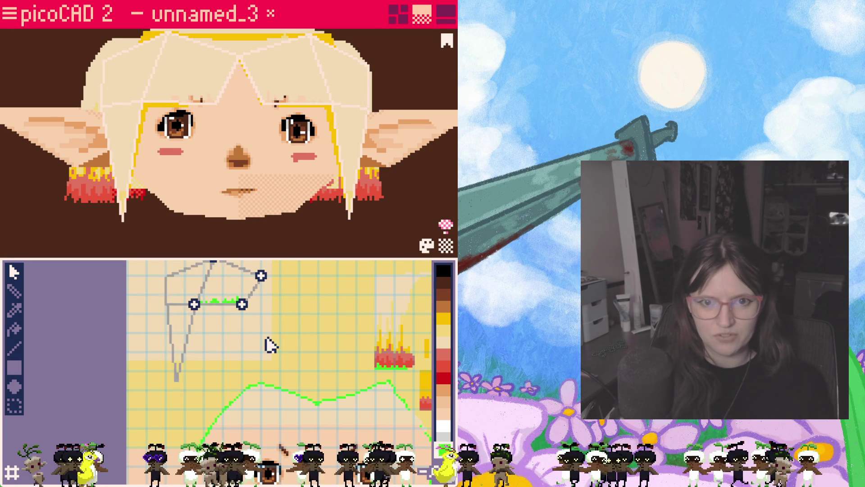
pyautogui.scroll(3, 266, 340)
pyautogui.scroll(-2, 209, 315)
pyautogui.moveTo(209, 315); pyautogui.dragTo(199, 392, button='middle')
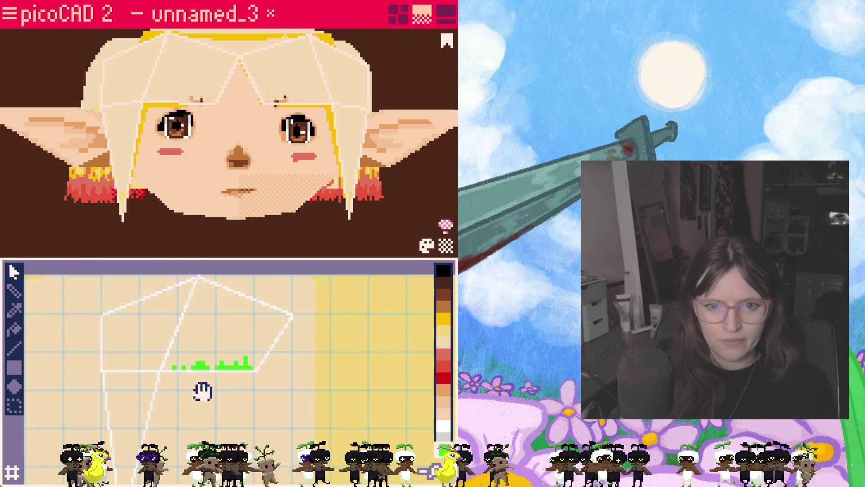
# - Pick light yellow and pencil over the hair area of the texture
pyautogui.click(444, 354)
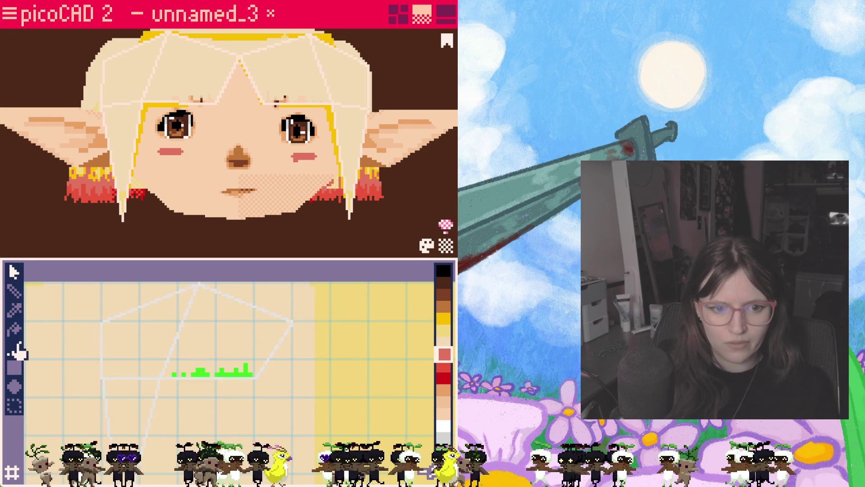
pyautogui.click(445, 331)
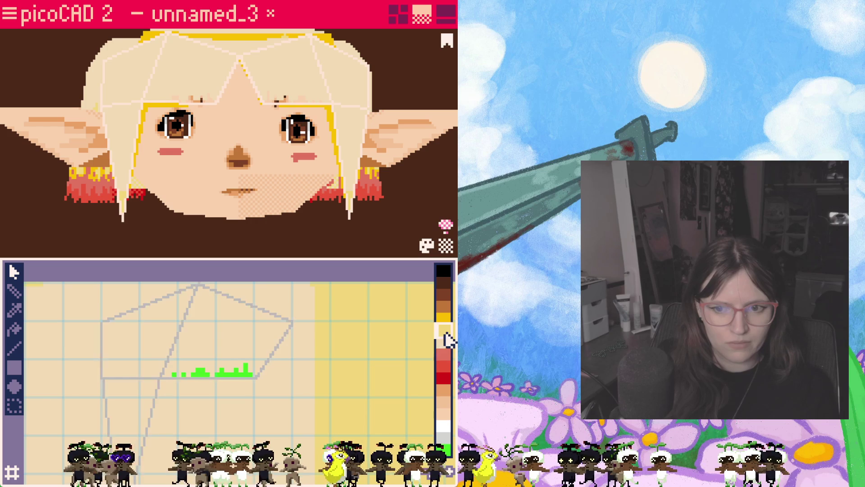
pyautogui.click(14, 291)
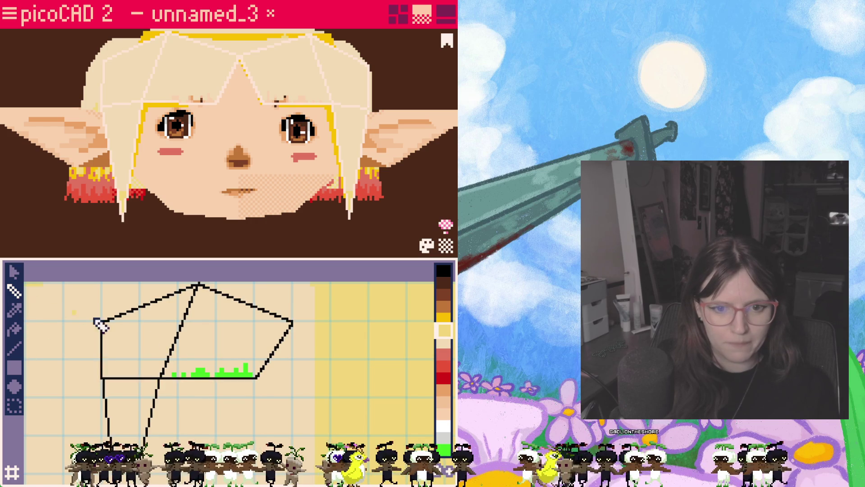
pyautogui.moveTo(168, 411); pyautogui.dragTo(154, 370, button='middle')
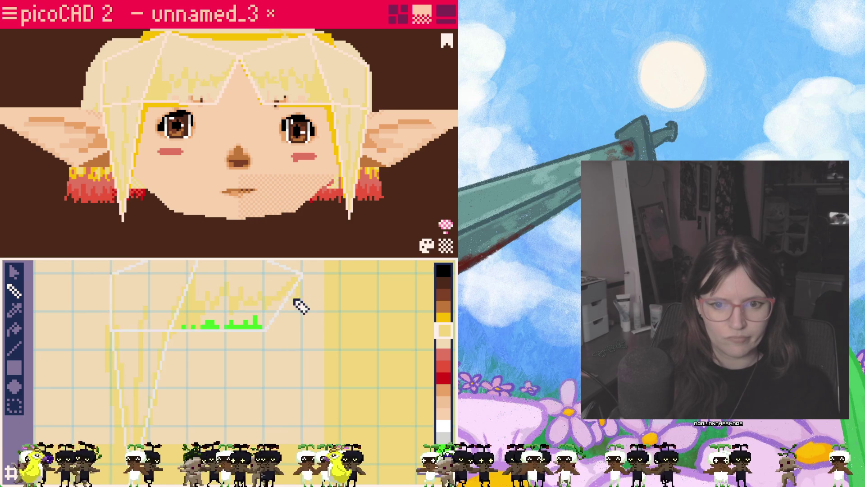
# - Fill the hair texture region with light yellow, clear the selection, and return to selecting
pyautogui.click(15, 330)
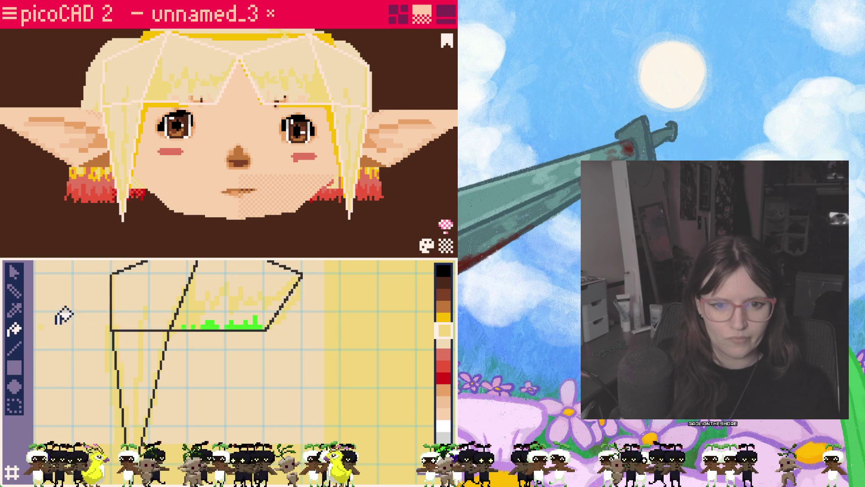
pyautogui.click(246, 313)
pyautogui.press('Escape')
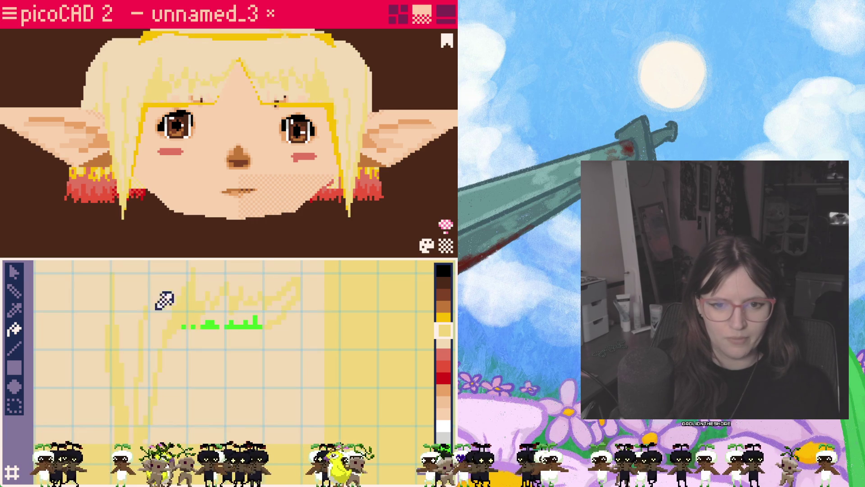
pyautogui.click(15, 293)
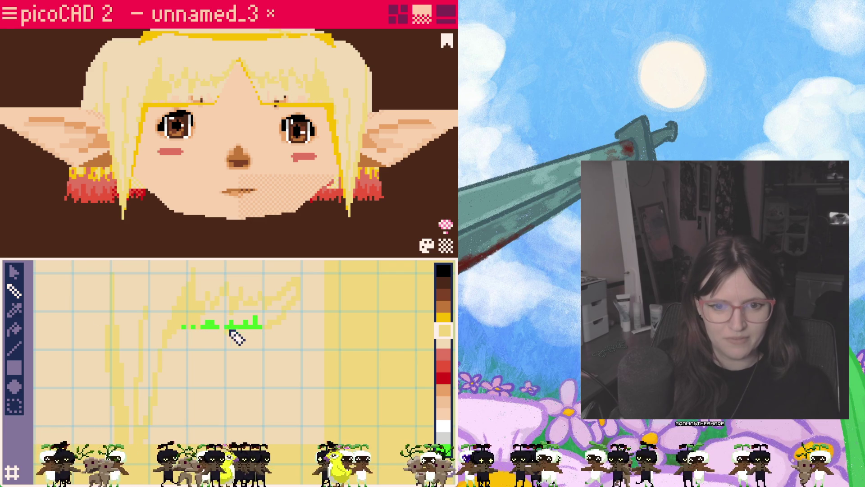
pyautogui.click(14, 333)
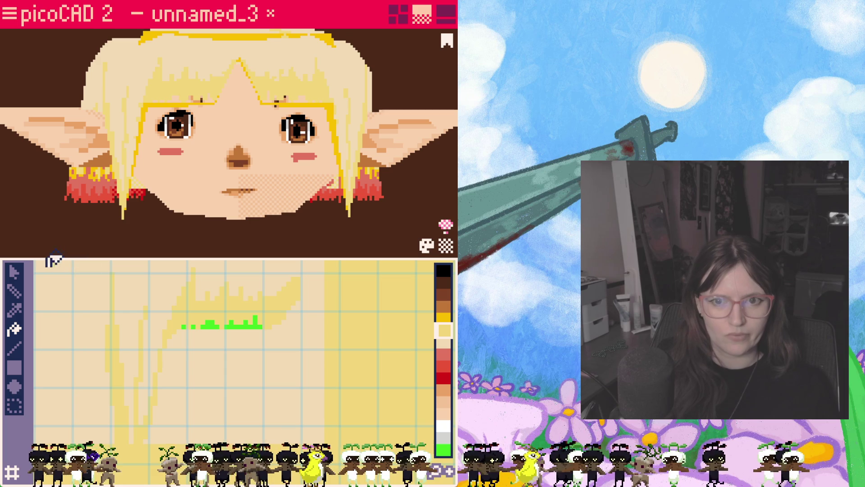
pyautogui.click(14, 271)
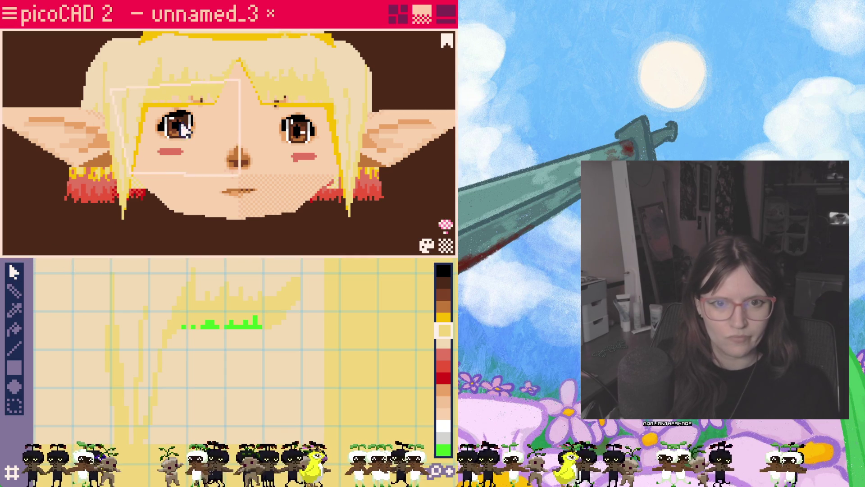
pyautogui.click(158, 113)
pyautogui.rightClick(158, 113)
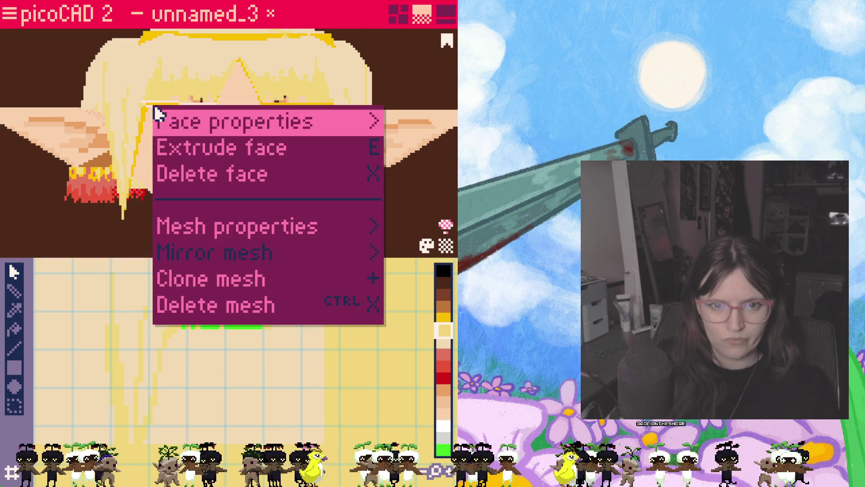
pyautogui.click(141, 126)
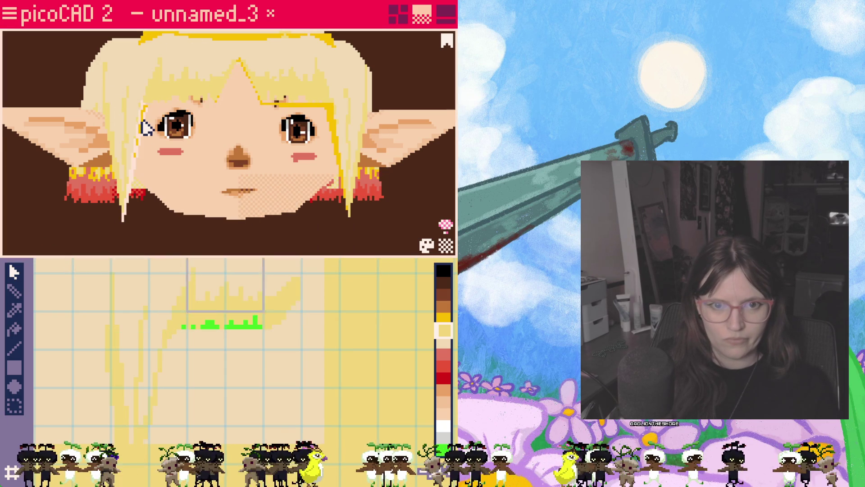
pyautogui.rightClick(145, 128)
pyautogui.click(293, 113)
pyautogui.rightClick(290, 117)
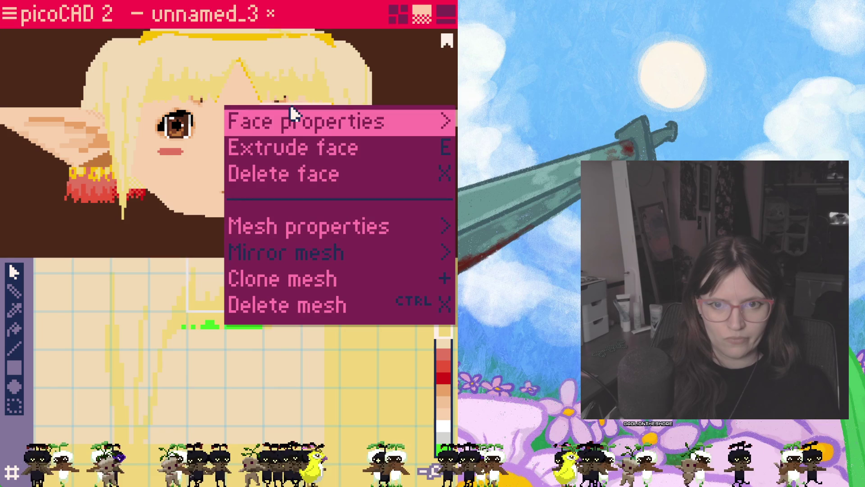
pyautogui.click(340, 128)
pyautogui.click(334, 131)
pyautogui.rightClick(334, 132)
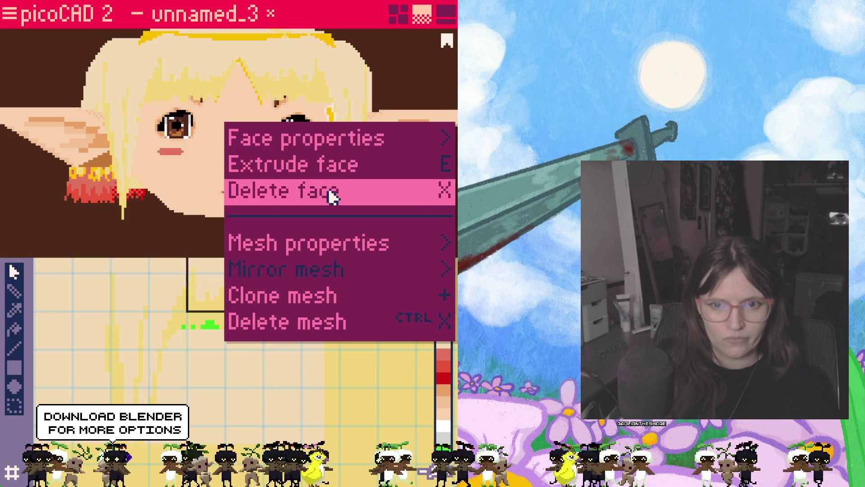
pyautogui.click(324, 188)
pyautogui.click(257, 97)
pyautogui.rightClick(258, 100)
pyautogui.click(277, 151)
pyautogui.moveTo(236, 135); pyautogui.dragTo(203, 131, button='right')
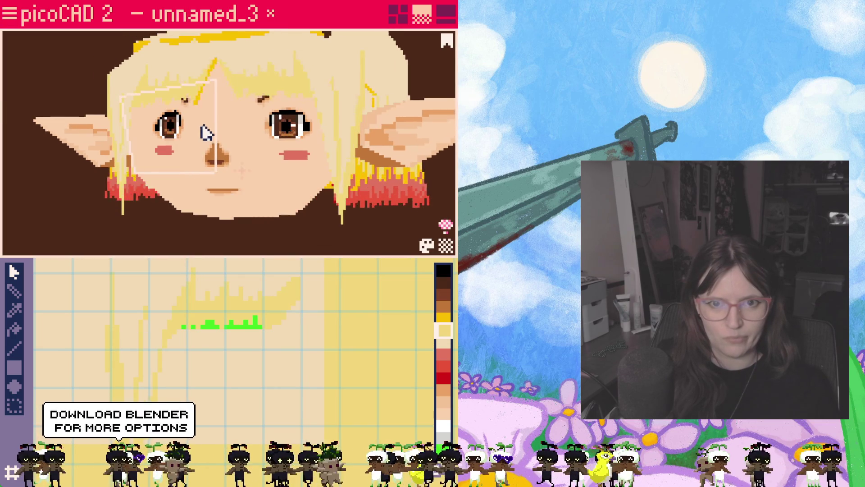
pyautogui.rightClick(199, 97)
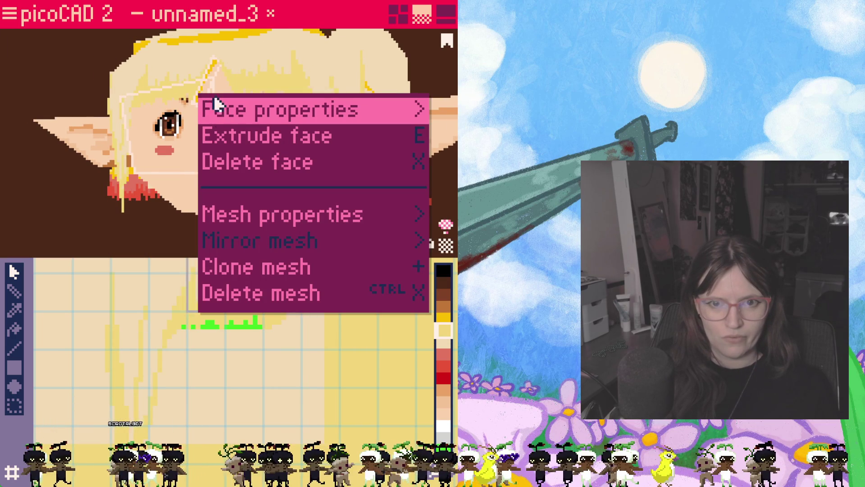
pyautogui.moveTo(250, 70); pyautogui.dragTo(212, 83, button='right')
pyautogui.rightClick(212, 83)
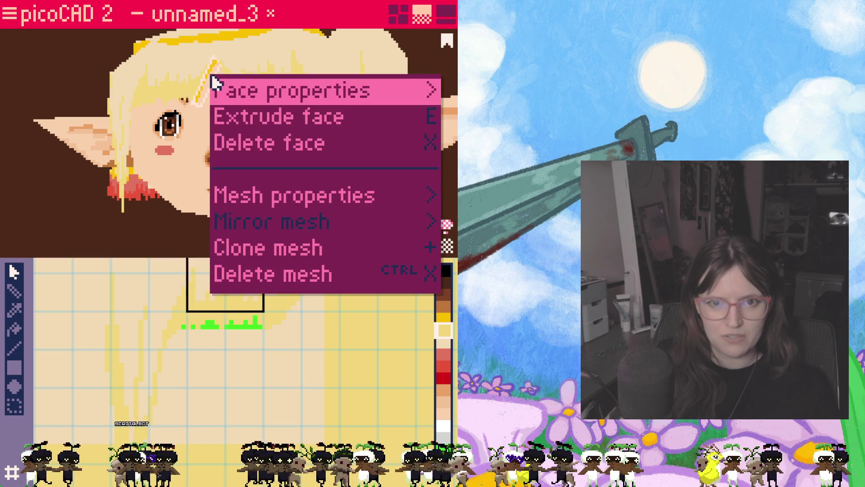
pyautogui.click(251, 153)
pyautogui.moveTo(250, 153)
pyautogui.mouseDown(button='right')
pyautogui.moveTo(245, 141)
pyautogui.moveTo(257, 149)
pyautogui.moveTo(250, 164)
pyautogui.moveTo(248, 147)
pyautogui.mouseUp(button='right')
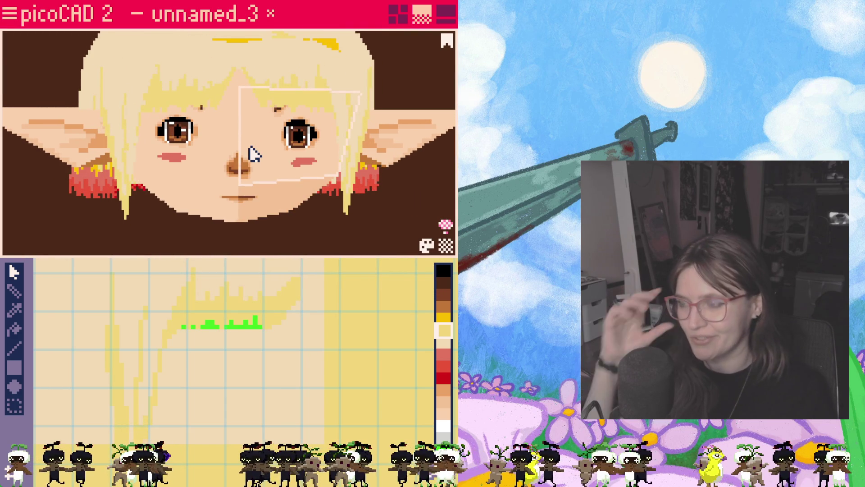
pyautogui.keyDown('shift'); pyautogui.click(247, 160); pyautogui.keyUp('shift')
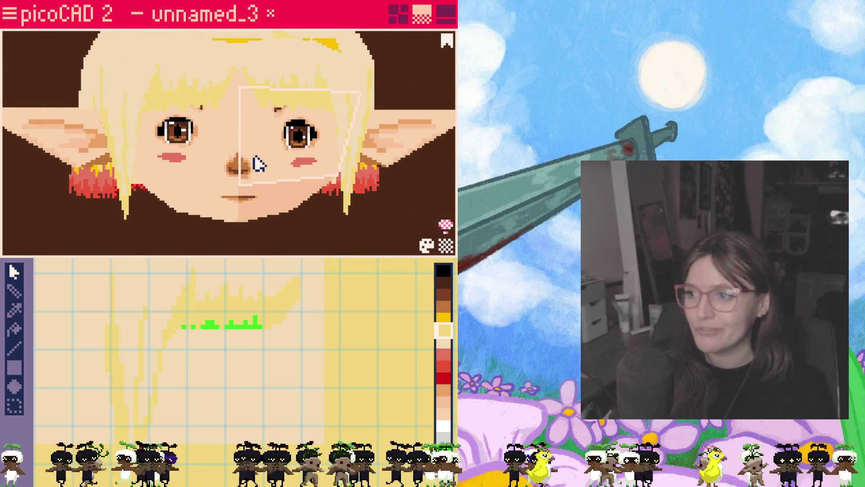
# - Deselect the left half of the face and pick the pencil with pale yellow
pyautogui.click(245, 170)
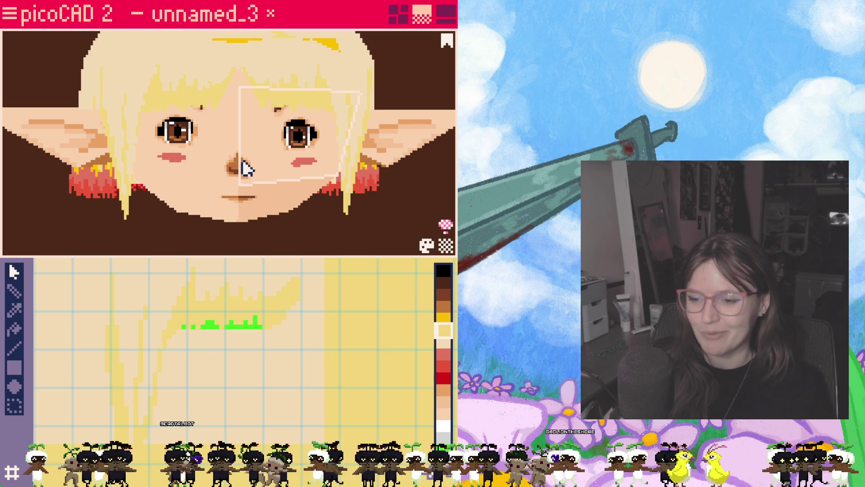
pyautogui.moveTo(218, 178)
pyautogui.mouseDown(button='right')
pyautogui.moveTo(223, 162)
pyautogui.moveTo(184, 249)
pyautogui.mouseUp(button='right')
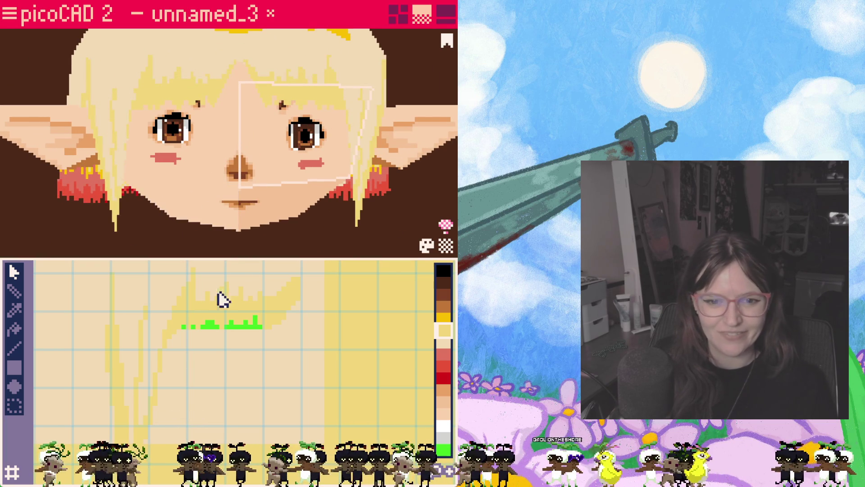
pyautogui.moveTo(184, 308)
pyautogui.mouseDown(button='middle')
pyautogui.moveTo(269, 329)
pyautogui.moveTo(188, 311)
pyautogui.mouseUp(button='middle')
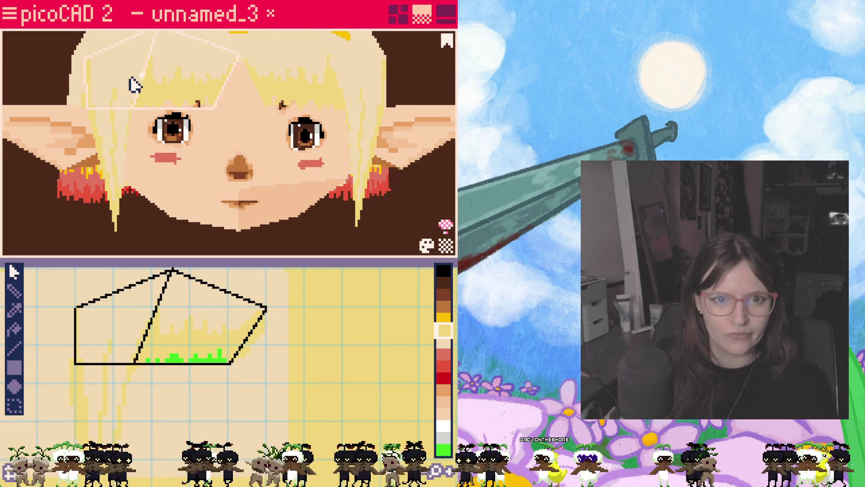
pyautogui.click(14, 291)
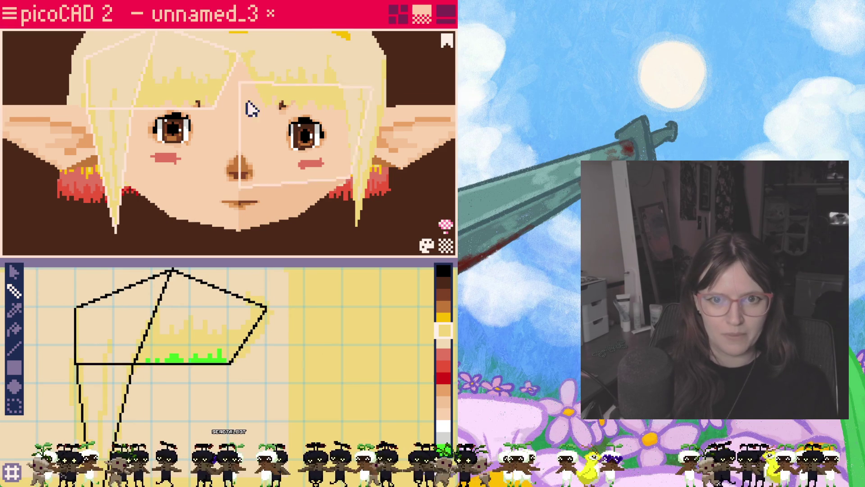
pyautogui.click(444, 343)
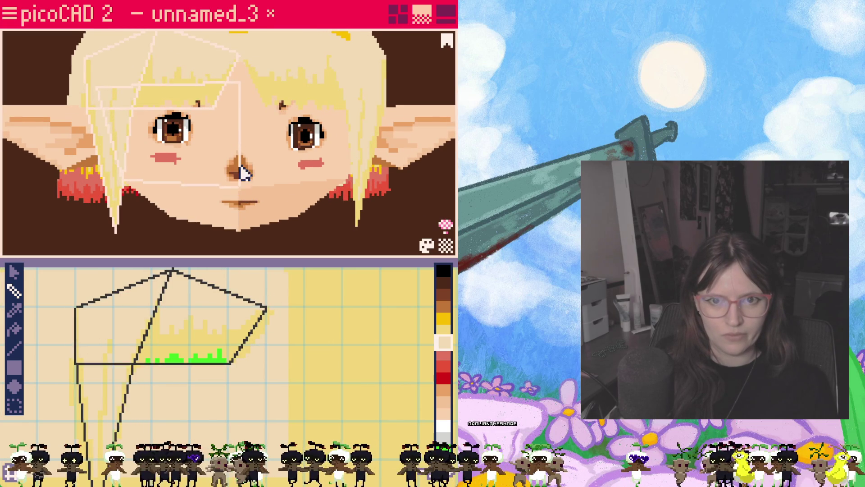
pyautogui.click(443, 331)
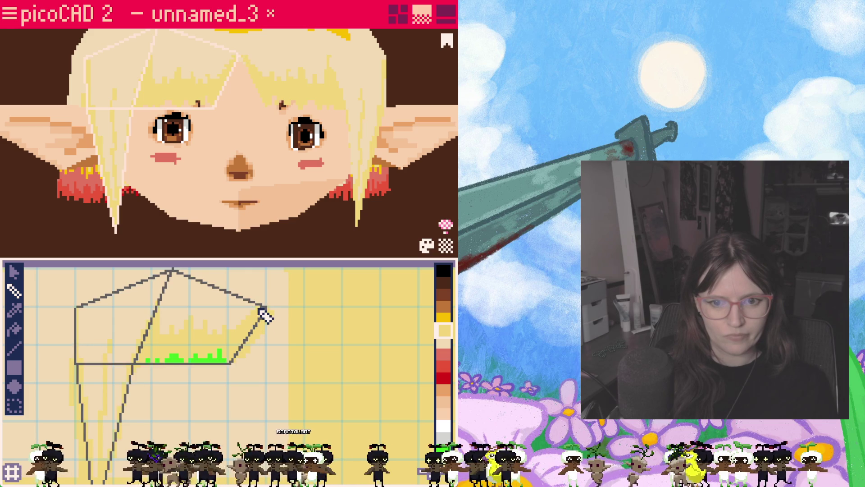
# - Paint salmon streaks over the lower edge of the bangs strip in the texture
pyautogui.click(444, 354)
pyautogui.scroll(1, 174, 351)
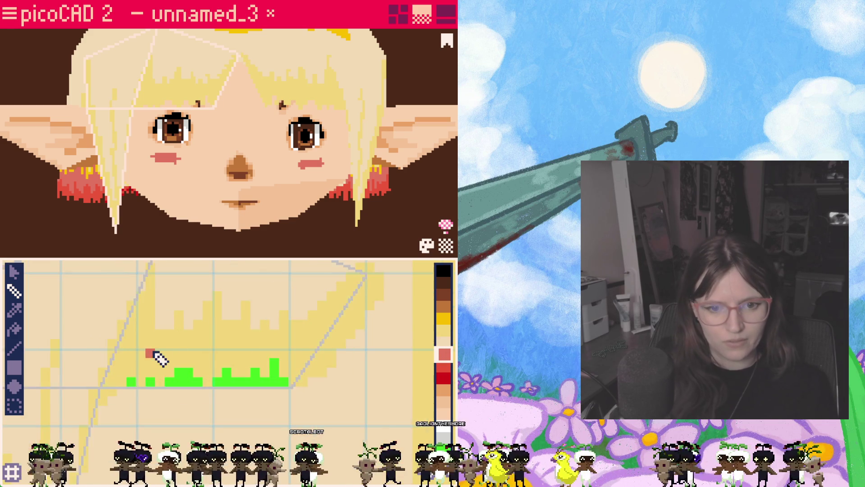
pyautogui.scroll(1, 154, 358)
pyautogui.click(134, 336)
pyautogui.click(138, 310)
pyautogui.moveTo(139, 316)
pyautogui.mouseDown()
pyautogui.moveTo(135, 332)
pyautogui.moveTo(128, 324)
pyautogui.moveTo(120, 340)
pyautogui.moveTo(110, 337)
pyautogui.moveTo(149, 311)
pyautogui.mouseUp()
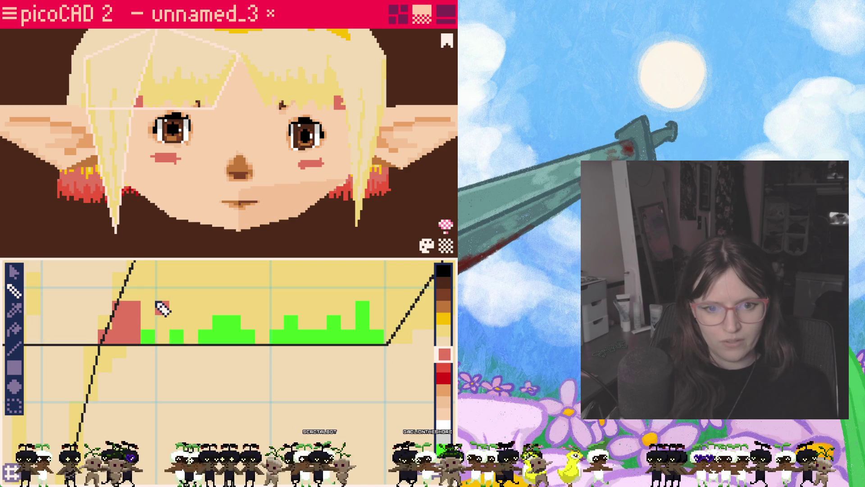
pyautogui.click(162, 279)
pyautogui.moveTo(162, 276); pyautogui.dragTo(164, 338)
pyautogui.moveTo(190, 275)
pyautogui.mouseDown()
pyautogui.moveTo(190, 334)
pyautogui.moveTo(181, 293)
pyautogui.moveTo(215, 317)
pyautogui.moveTo(207, 282)
pyautogui.mouseUp()
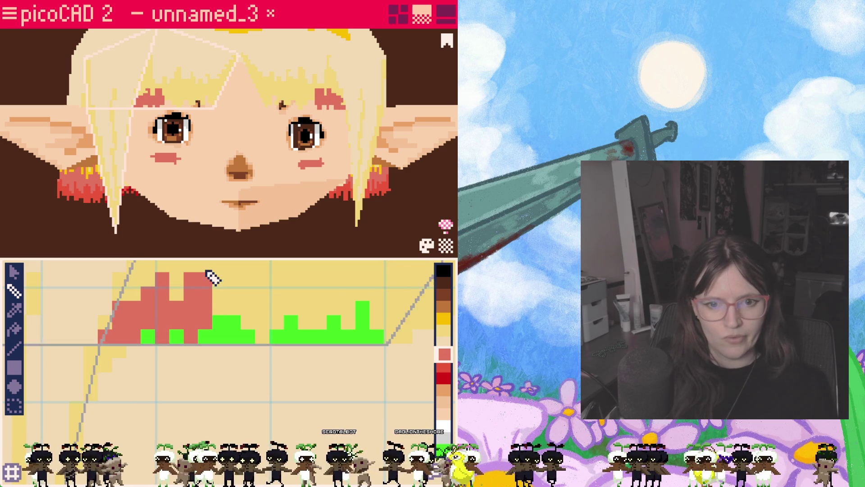
pyautogui.scroll(-2, 252, 306)
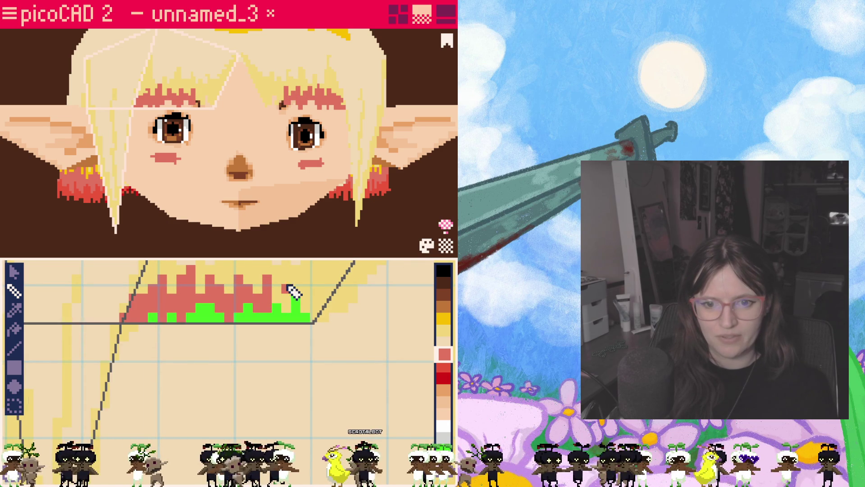
# - Add a red pixel at a bangs streak tip and switch to the darker red colour
pyautogui.click(288, 270)
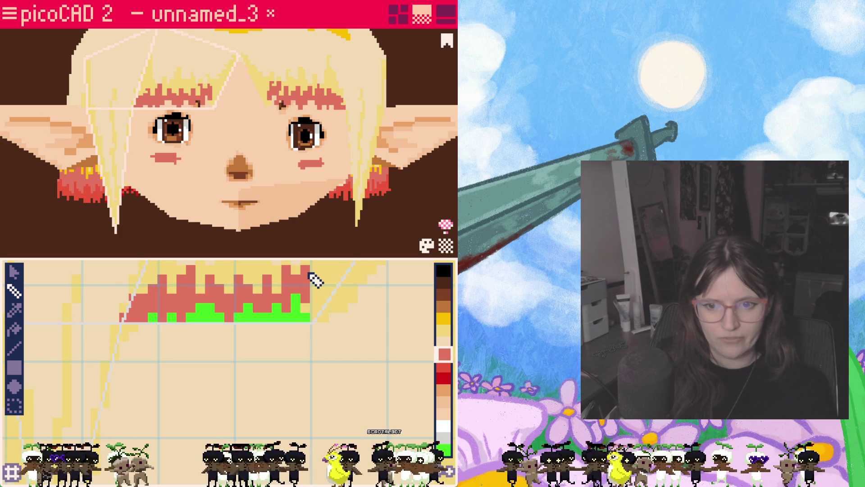
pyautogui.click(446, 334)
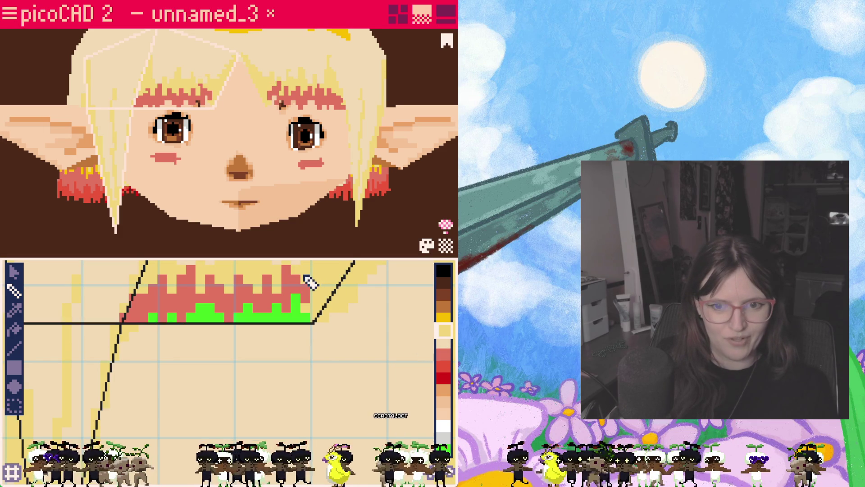
pyautogui.click(444, 354)
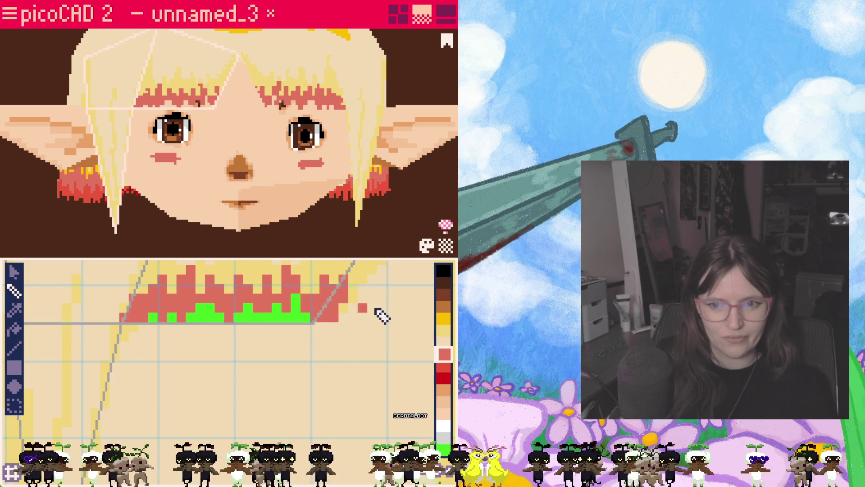
pyautogui.click(444, 366)
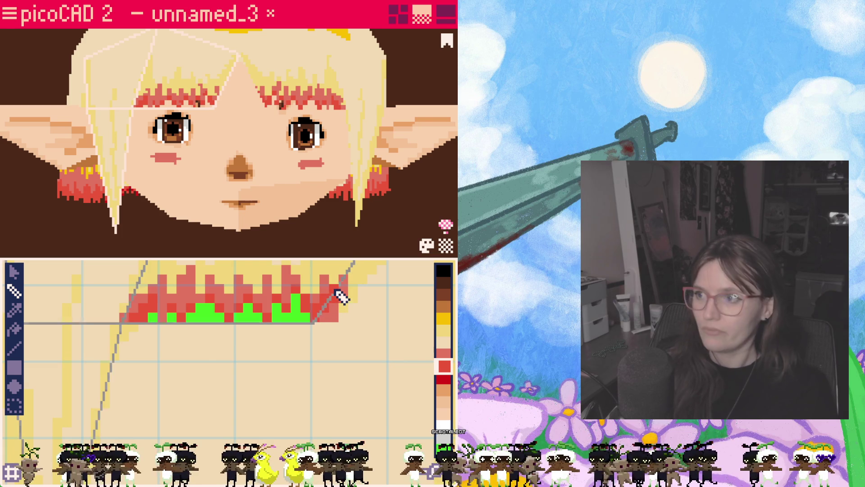
pyautogui.scroll(-2, 131, 325)
pyautogui.moveTo(141, 399)
pyautogui.mouseDown(button='middle')
pyautogui.moveTo(189, 352)
pyautogui.moveTo(237, 351)
pyautogui.mouseUp(button='middle')
pyautogui.scroll(2, 161, 346)
pyautogui.scroll(-1, 237, 351)
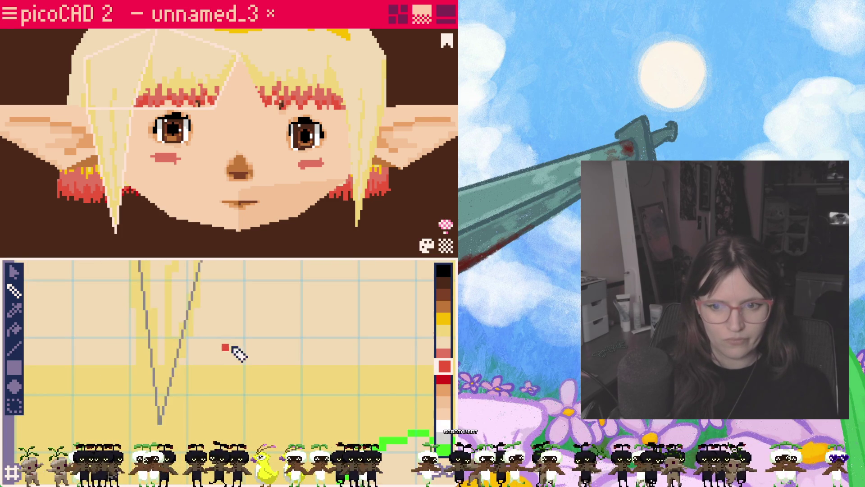
# - Paint salmon along the side lock's right edge and fill the gap between its arms
pyautogui.click(444, 354)
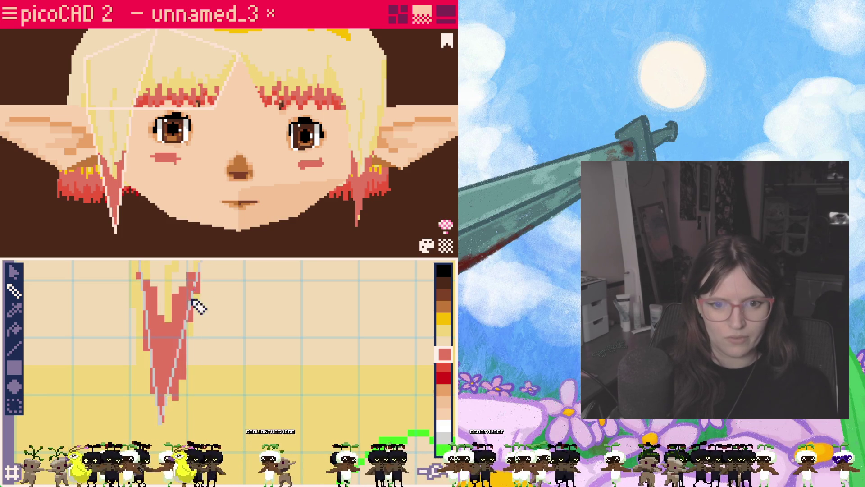
pyautogui.scroll(-3, 196, 347)
pyautogui.scroll(3, 218, 361)
pyautogui.moveTo(188, 313)
pyautogui.mouseDown()
pyautogui.moveTo(181, 311)
pyautogui.moveTo(158, 377)
pyautogui.moveTo(140, 304)
pyautogui.moveTo(158, 359)
pyautogui.mouseUp()
pyautogui.moveTo(162, 310)
pyautogui.mouseDown()
pyautogui.moveTo(164, 363)
pyautogui.moveTo(156, 329)
pyautogui.moveTo(161, 353)
pyautogui.moveTo(155, 348)
pyautogui.mouseUp()
# - Work red and salmon into the lower side lock, then orbit the head to check it
pyautogui.click(444, 366)
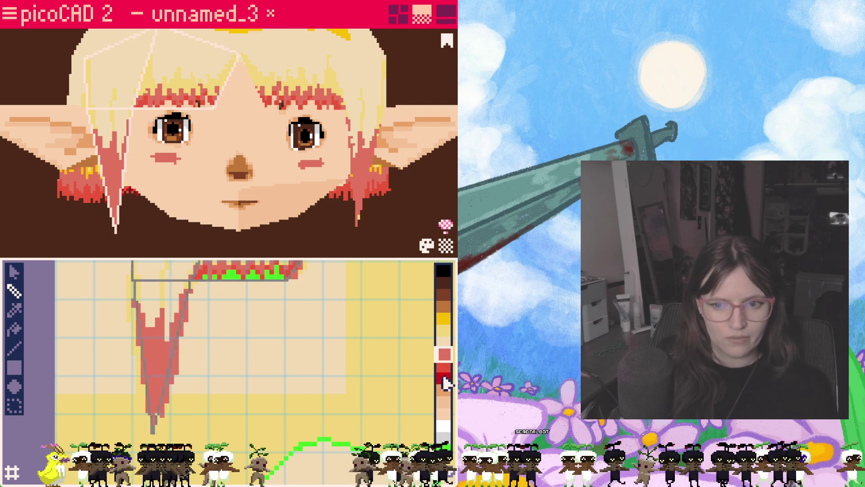
pyautogui.scroll(1, 182, 382)
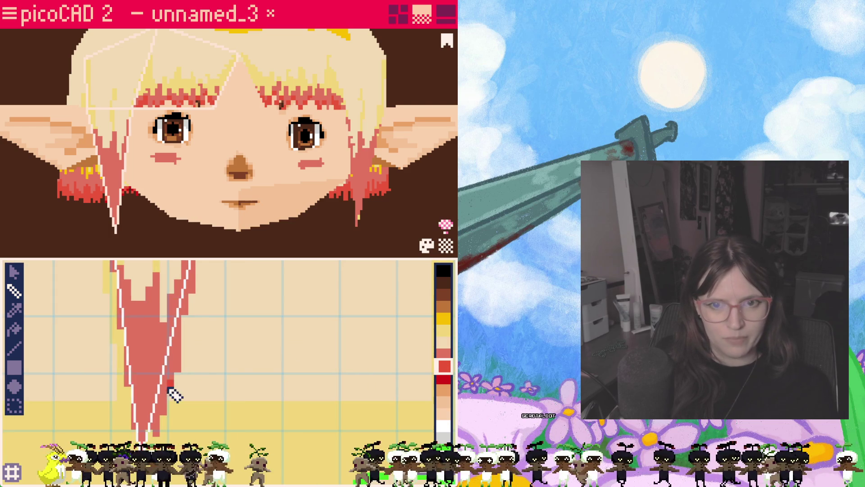
pyautogui.moveTo(145, 402); pyautogui.dragTo(158, 356, button='middle')
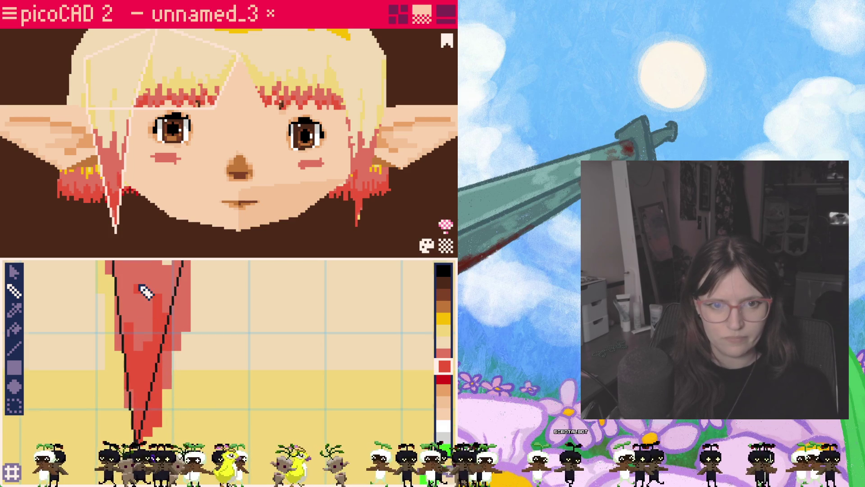
pyautogui.scroll(-2, 149, 311)
pyautogui.click(444, 353)
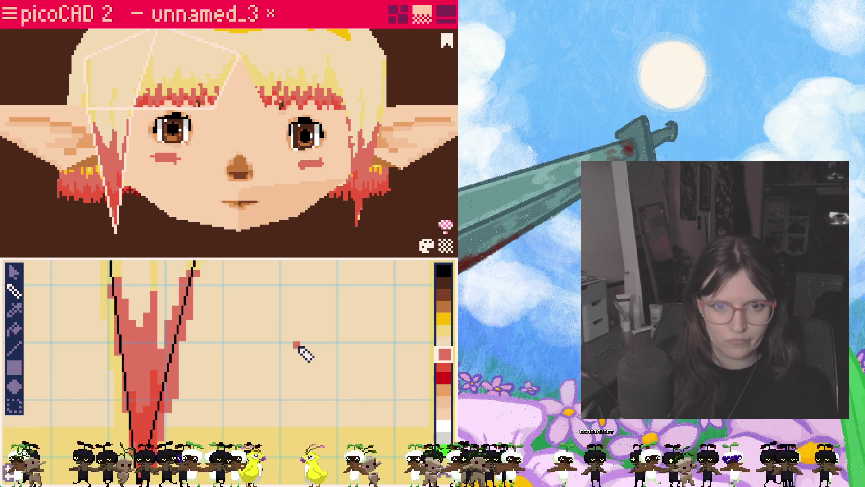
pyautogui.scroll(-5, 265, 198)
pyautogui.moveTo(263, 193)
pyautogui.mouseDown(button='right')
pyautogui.moveTo(251, 218)
pyautogui.moveTo(180, 201)
pyautogui.moveTo(226, 167)
pyautogui.moveTo(237, 145)
pyautogui.mouseUp(button='right')
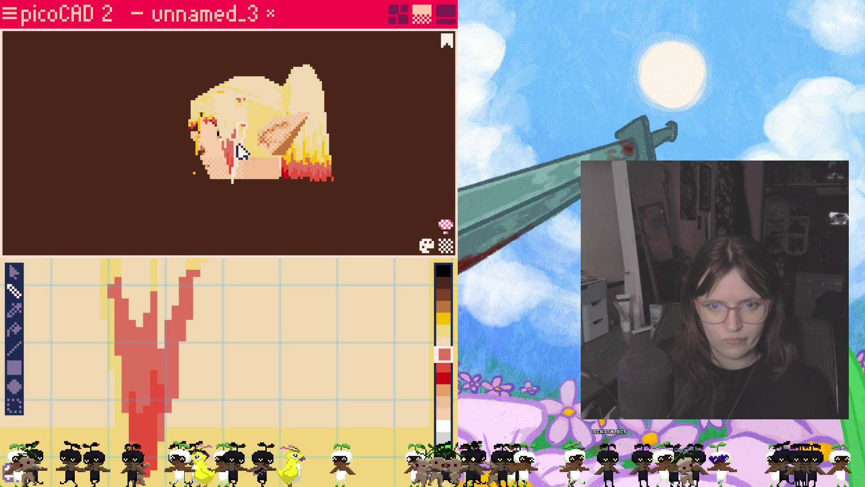
# - Move the side lock's UV face up-left and drag its corners to square it onto the red strip
pyautogui.moveTo(197, 224)
pyautogui.mouseDown(button='right')
pyautogui.moveTo(412, 216)
pyautogui.moveTo(232, 164)
pyautogui.mouseUp(button='right')
pyautogui.scroll(-3, 237, 309)
pyautogui.moveTo(238, 309)
pyautogui.mouseDown(button='right')
pyautogui.moveTo(290, 323)
pyautogui.moveTo(245, 336)
pyautogui.mouseUp(button='right')
pyautogui.click(15, 275)
pyautogui.click(209, 391)
pyautogui.moveTo(209, 391); pyautogui.dragTo(194, 383)
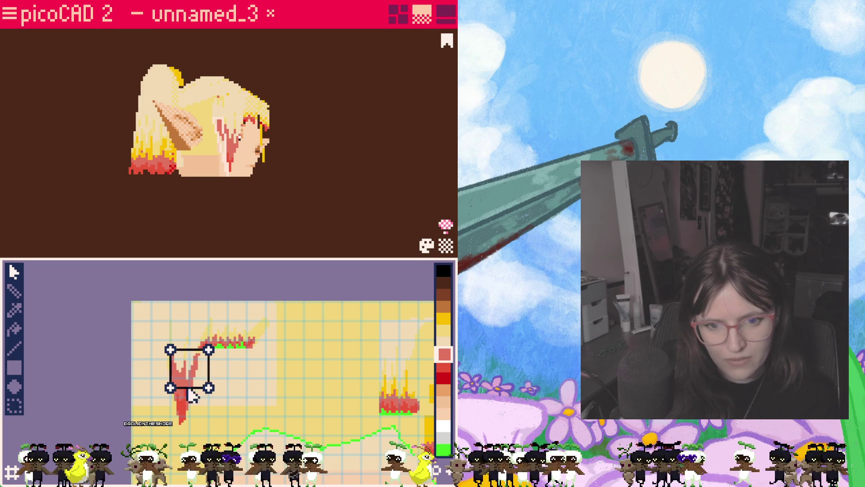
pyautogui.click(208, 386)
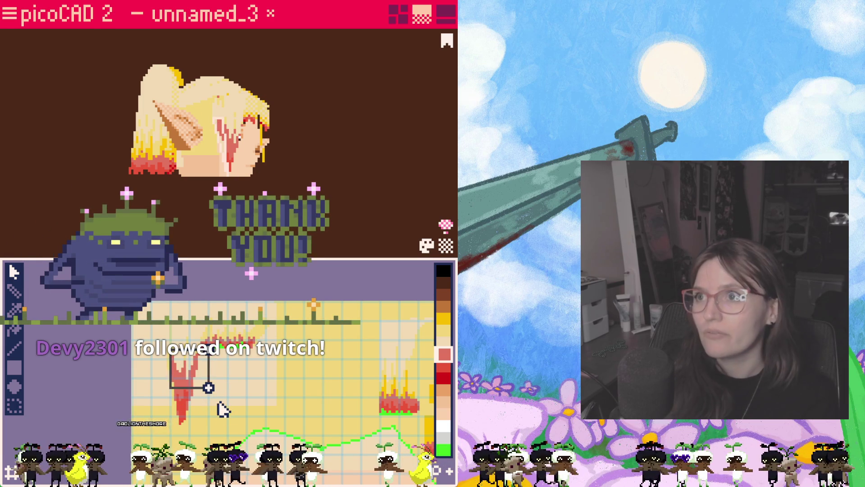
pyautogui.moveTo(208, 388); pyautogui.dragTo(190, 417)
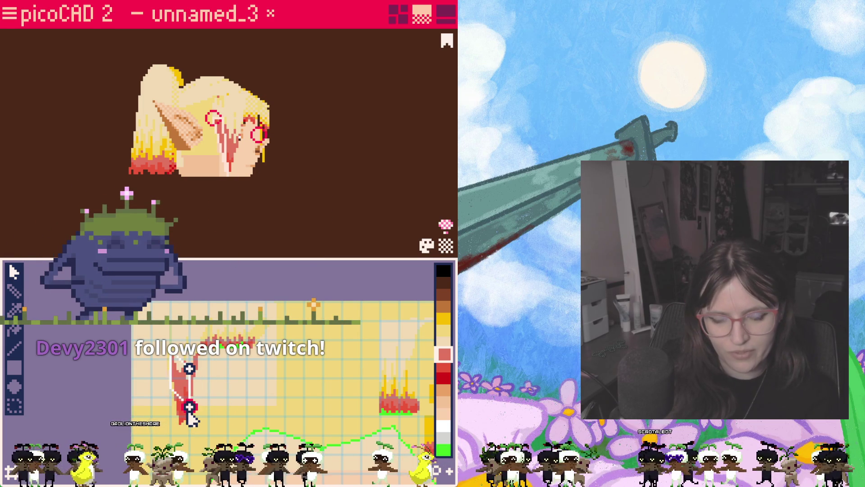
pyautogui.click(190, 377)
pyautogui.moveTo(191, 381); pyautogui.dragTo(189, 353)
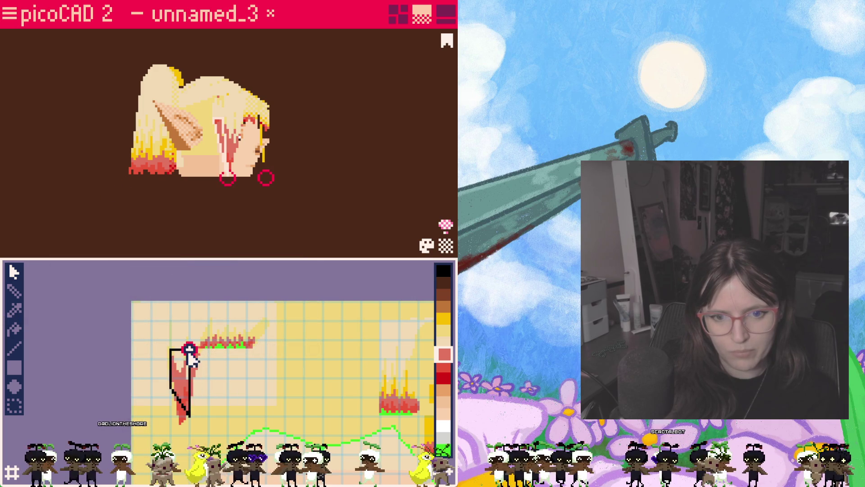
pyautogui.moveTo(170, 386)
pyautogui.mouseDown()
pyautogui.moveTo(170, 410)
pyautogui.moveTo(187, 416)
pyautogui.mouseUp()
pyautogui.click(189, 415)
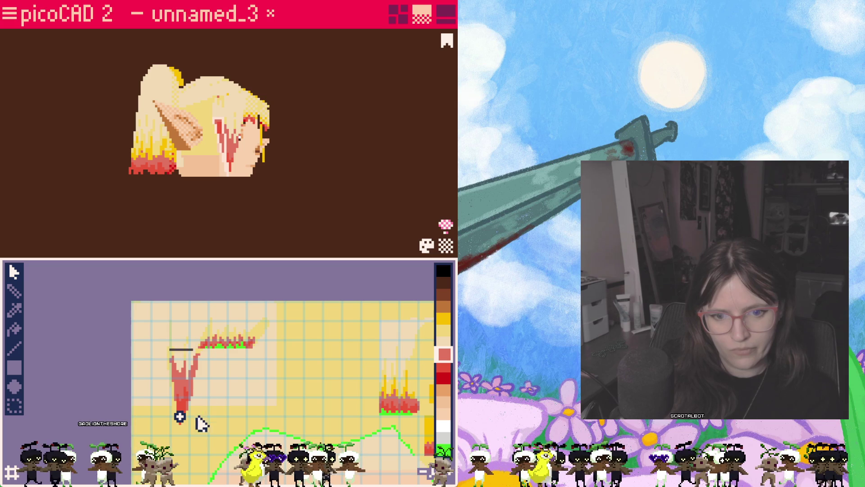
# - Move another hair face's UV mapping right and down onto blank texture
pyautogui.moveTo(247, 201)
pyautogui.mouseDown(button='right')
pyautogui.moveTo(215, 224)
pyautogui.moveTo(189, 228)
pyautogui.moveTo(260, 228)
pyautogui.mouseUp(button='right')
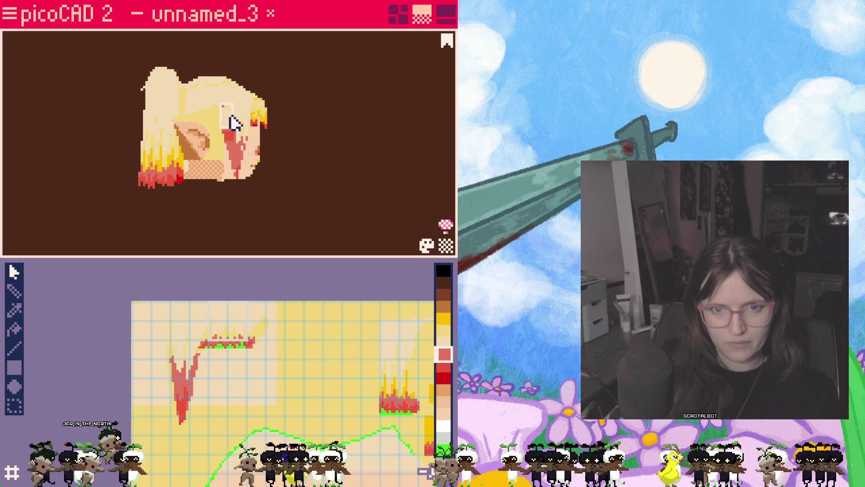
pyautogui.moveTo(266, 197)
pyautogui.mouseDown(button='right')
pyautogui.moveTo(185, 226)
pyautogui.moveTo(73, 214)
pyautogui.moveTo(212, 155)
pyautogui.mouseUp(button='right')
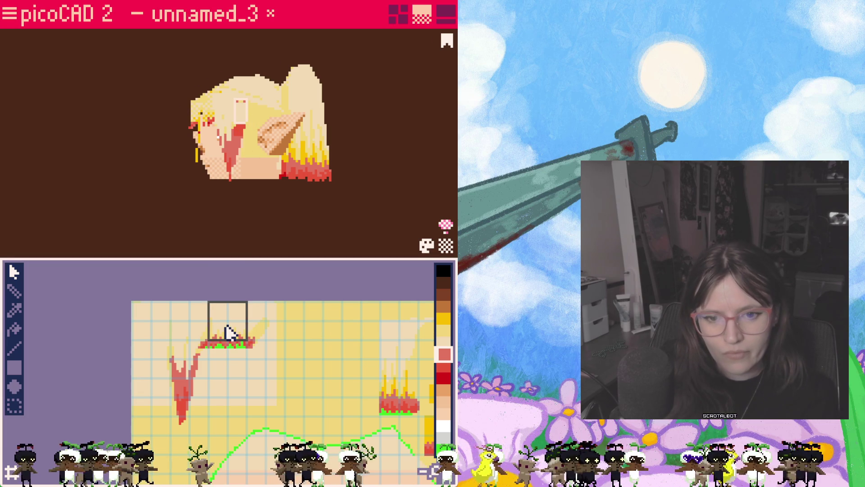
pyautogui.moveTo(198, 337)
pyautogui.mouseDown()
pyautogui.moveTo(266, 353)
pyautogui.moveTo(249, 338)
pyautogui.mouseUp()
pyautogui.moveTo(251, 240)
pyautogui.mouseDown(button='right')
pyautogui.moveTo(390, 225)
pyautogui.moveTo(315, 231)
pyautogui.mouseUp(button='right')
pyautogui.moveTo(228, 334)
pyautogui.mouseDown()
pyautogui.moveTo(315, 328)
pyautogui.moveTo(335, 356)
pyautogui.moveTo(324, 356)
pyautogui.mouseUp()
pyautogui.moveTo(234, 250)
pyautogui.mouseDown(button='right')
pyautogui.moveTo(174, 229)
pyautogui.moveTo(224, 257)
pyautogui.moveTo(311, 231)
pyautogui.mouseUp(button='right')
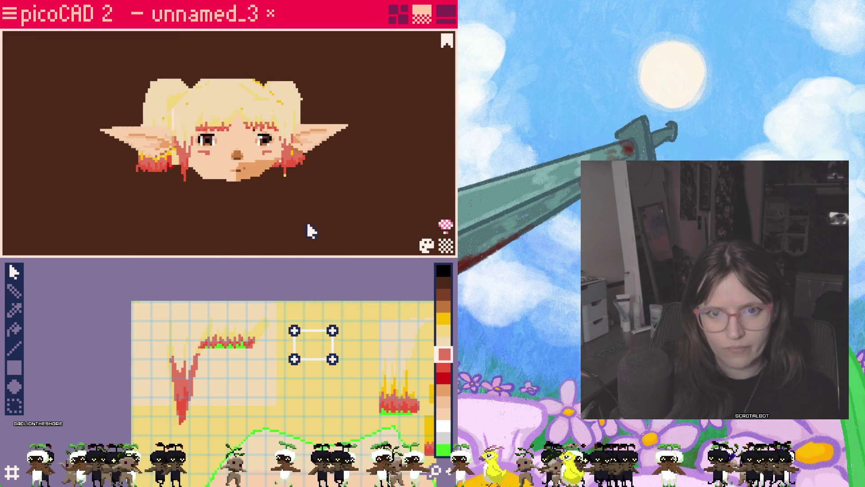
# - Orbit to a frontal view of the head and dismiss a hair face's options menu unchanged
pyautogui.scroll(5, 247, 176)
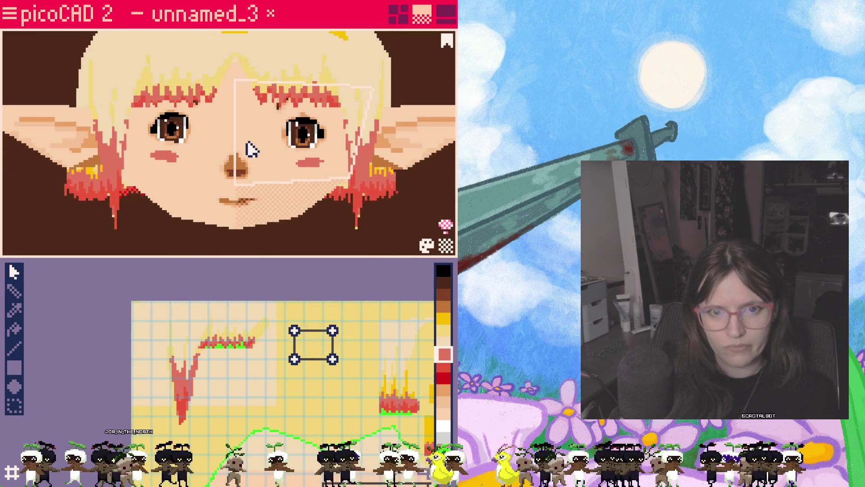
pyautogui.scroll(-2, 262, 149)
pyautogui.moveTo(275, 149)
pyautogui.mouseDown(button='right')
pyautogui.moveTo(270, 187)
pyautogui.moveTo(208, 139)
pyautogui.moveTo(216, 135)
pyautogui.moveTo(257, 166)
pyautogui.moveTo(274, 72)
pyautogui.mouseUp(button='right')
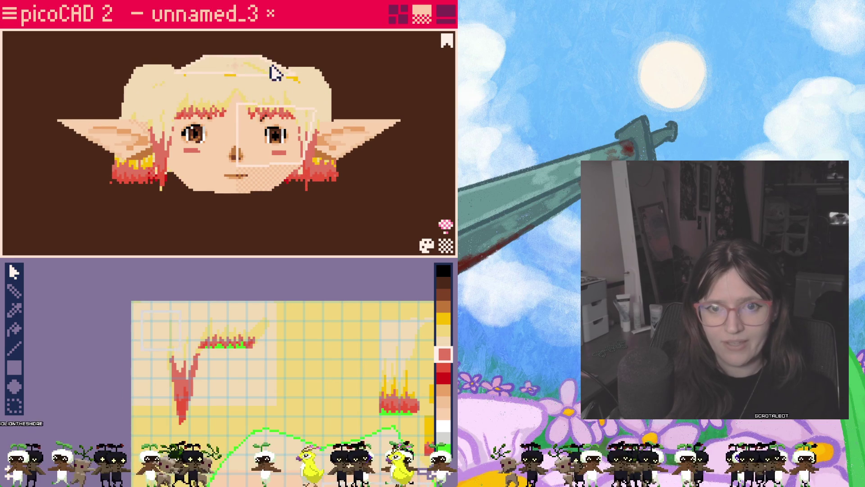
pyautogui.scroll(-2, 248, 99)
pyautogui.moveTo(247, 99)
pyautogui.mouseDown(button='right')
pyautogui.moveTo(230, 230)
pyautogui.moveTo(182, 195)
pyautogui.moveTo(205, 164)
pyautogui.moveTo(230, 162)
pyautogui.moveTo(303, 198)
pyautogui.moveTo(276, 200)
pyautogui.mouseUp(button='right')
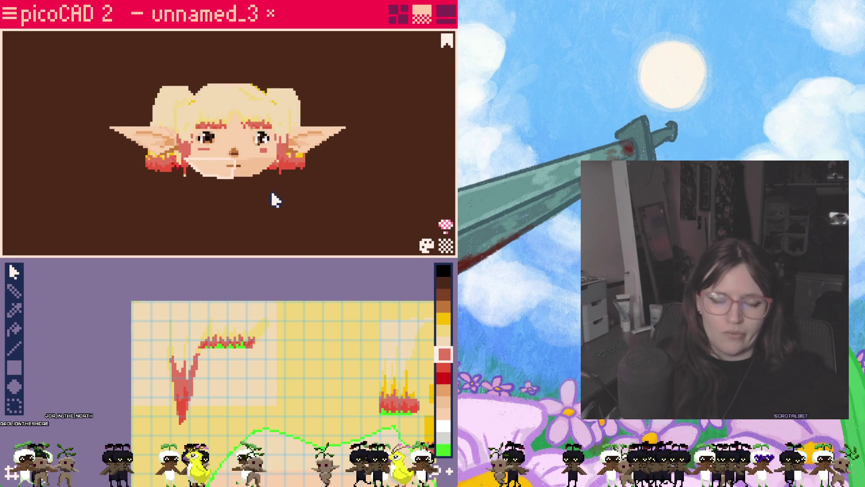
pyautogui.scroll(2, 277, 208)
pyautogui.scroll(-2, 275, 218)
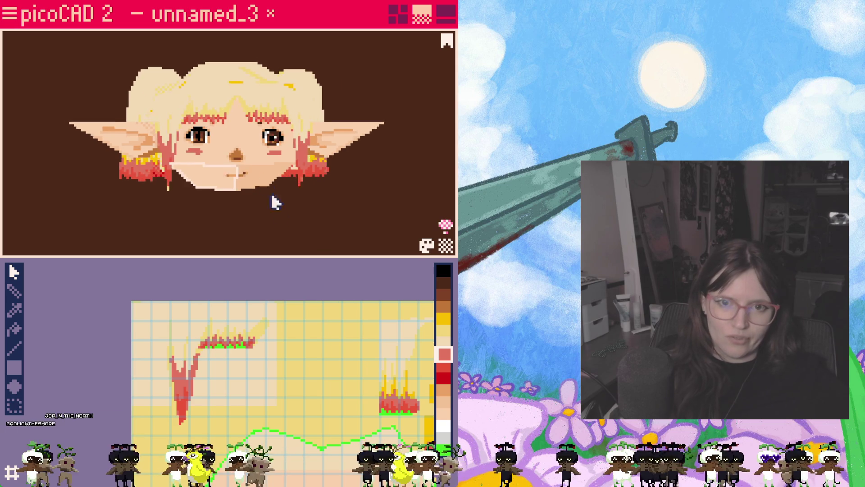
pyautogui.rightClick(238, 83)
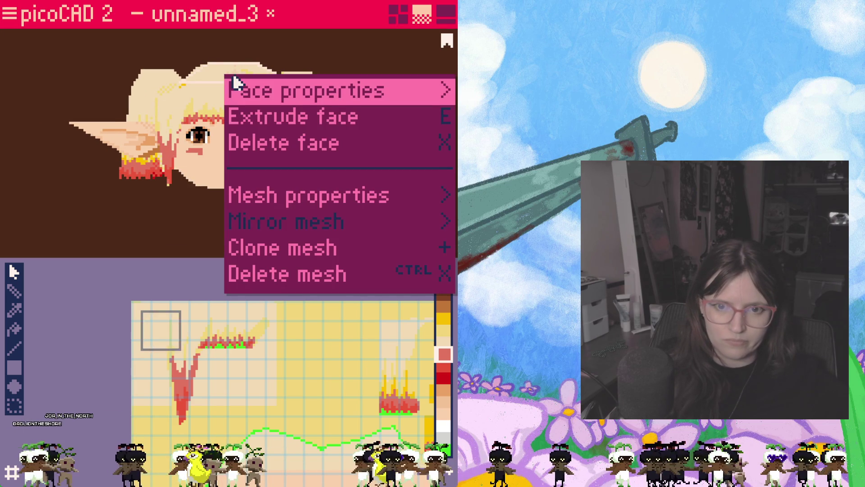
pyautogui.click(305, 252)
# - Inspect the elf head from side and three-quarter angles, selecting a side face and a hair face
pyautogui.moveTo(301, 247)
pyautogui.mouseDown(button='right')
pyautogui.moveTo(252, 235)
pyautogui.moveTo(274, 253)
pyautogui.moveTo(250, 215)
pyautogui.moveTo(269, 227)
pyautogui.mouseUp(button='right')
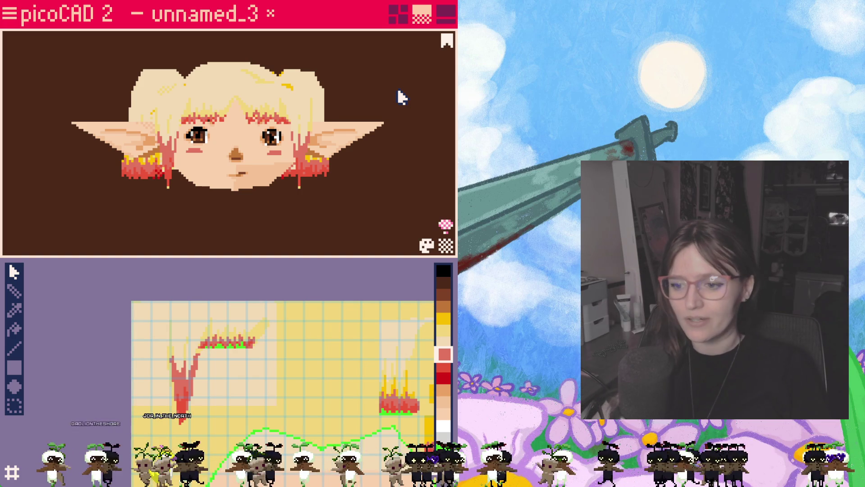
pyautogui.moveTo(315, 215)
pyautogui.mouseDown(button='right')
pyautogui.moveTo(247, 215)
pyautogui.moveTo(240, 202)
pyautogui.moveTo(319, 201)
pyautogui.moveTo(243, 206)
pyautogui.moveTo(303, 212)
pyautogui.moveTo(371, 199)
pyautogui.moveTo(304, 219)
pyautogui.mouseUp(button='right')
pyautogui.scroll(3, 228, 192)
pyautogui.moveTo(228, 191)
pyautogui.mouseDown(button='right')
pyautogui.moveTo(309, 201)
pyautogui.moveTo(180, 153)
pyautogui.mouseUp(button='right')
pyautogui.click(160, 137)
pyautogui.scroll(-3, 277, 206)
pyautogui.moveTo(277, 206)
pyautogui.mouseDown(button='right')
pyautogui.moveTo(146, 174)
pyautogui.moveTo(184, 176)
pyautogui.moveTo(252, 201)
pyautogui.moveTo(221, 200)
pyautogui.moveTo(321, 197)
pyautogui.moveTo(199, 210)
pyautogui.moveTo(307, 205)
pyautogui.moveTo(218, 210)
pyautogui.mouseUp(button='right')
pyautogui.scroll(-2, 185, 173)
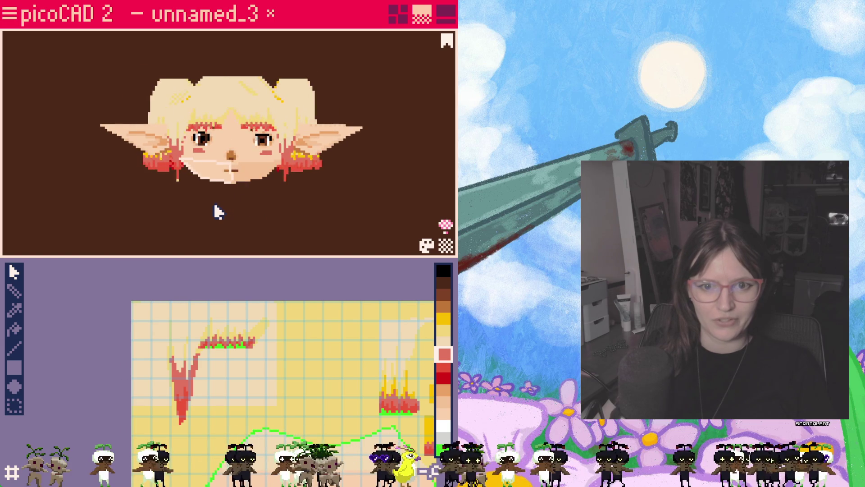
pyautogui.moveTo(277, 204); pyautogui.dragTo(278, 207, button='right')
pyautogui.scroll(2, 278, 207)
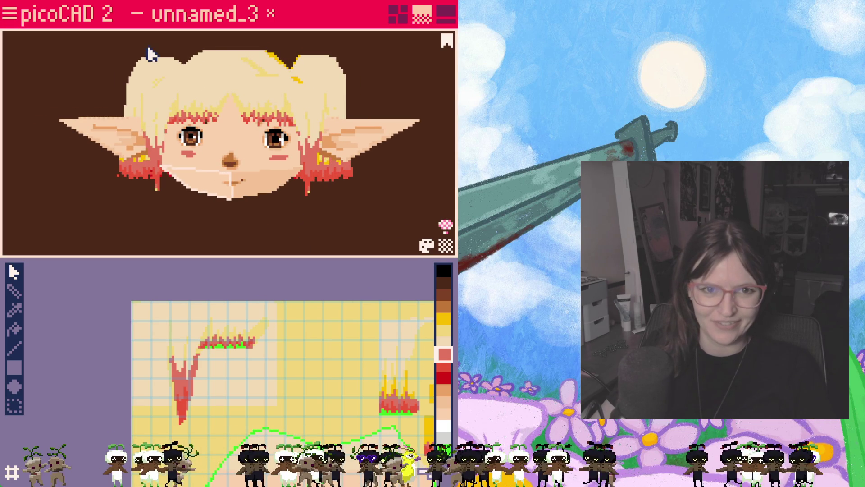
pyautogui.moveTo(198, 169)
pyautogui.mouseDown(button='right')
pyautogui.moveTo(332, 170)
pyautogui.moveTo(218, 79)
pyautogui.mouseUp(button='right')
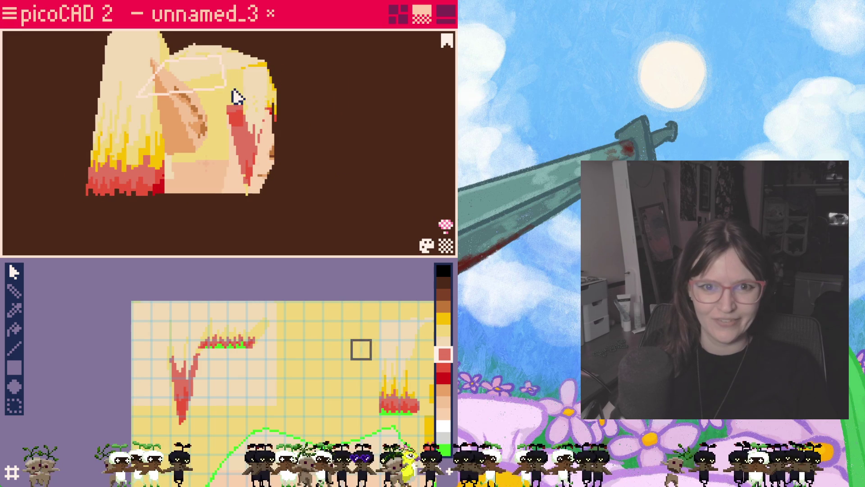
pyautogui.moveTo(296, 138)
pyautogui.mouseDown(button='right')
pyautogui.moveTo(248, 166)
pyautogui.moveTo(191, 115)
pyautogui.moveTo(164, 154)
pyautogui.moveTo(120, 155)
pyautogui.moveTo(243, 155)
pyautogui.moveTo(222, 172)
pyautogui.moveTo(163, 171)
pyautogui.moveTo(70, 154)
pyautogui.moveTo(129, 213)
pyautogui.moveTo(164, 183)
pyautogui.mouseUp(button='right')
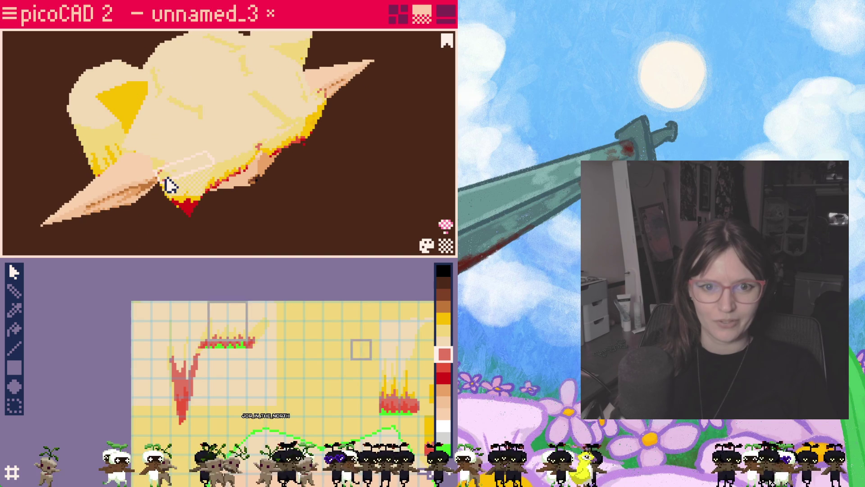
pyautogui.click(169, 185)
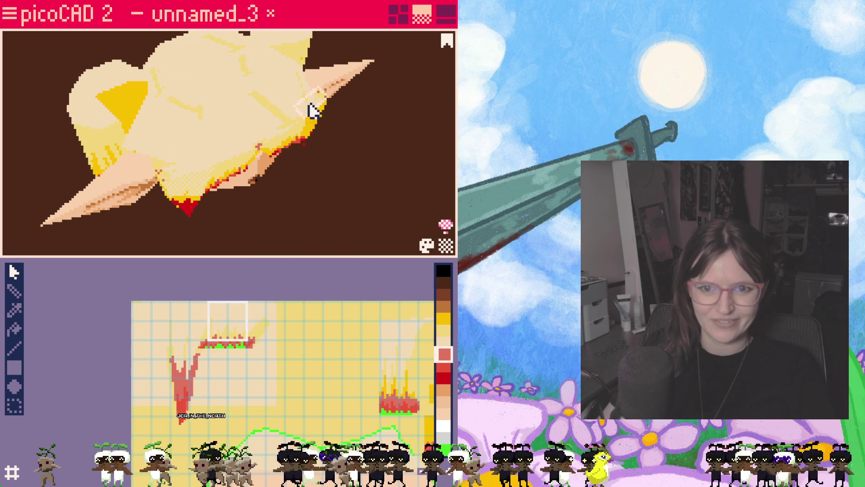
# - Close the main menu without choosing anything and switch to the four-view wireframe layout
pyautogui.click(10, 12)
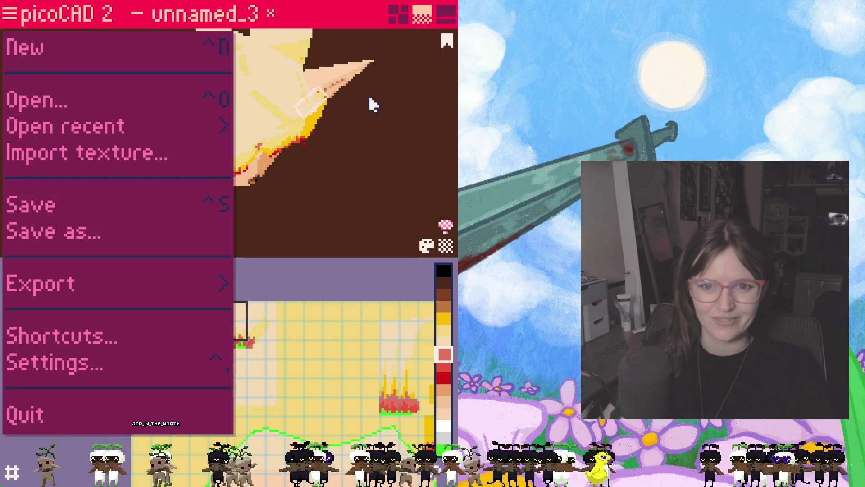
pyautogui.click(369, 109)
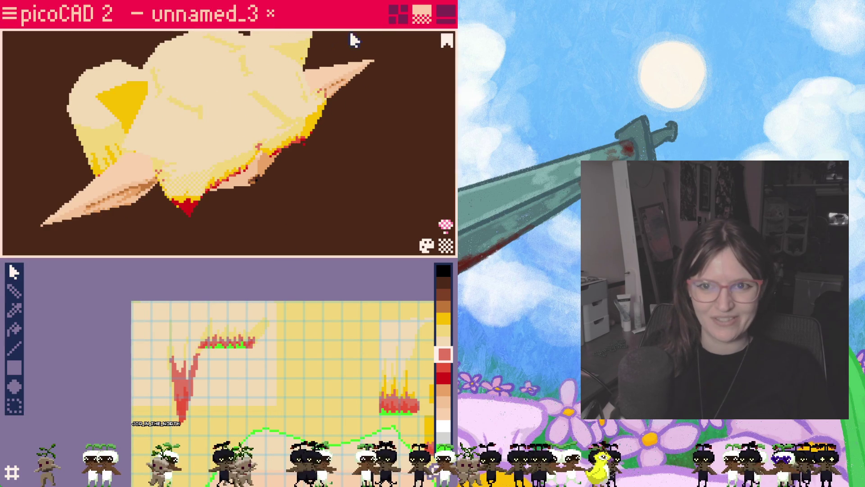
pyautogui.click(399, 14)
pyautogui.moveTo(336, 234); pyautogui.dragTo(338, 203, button='right')
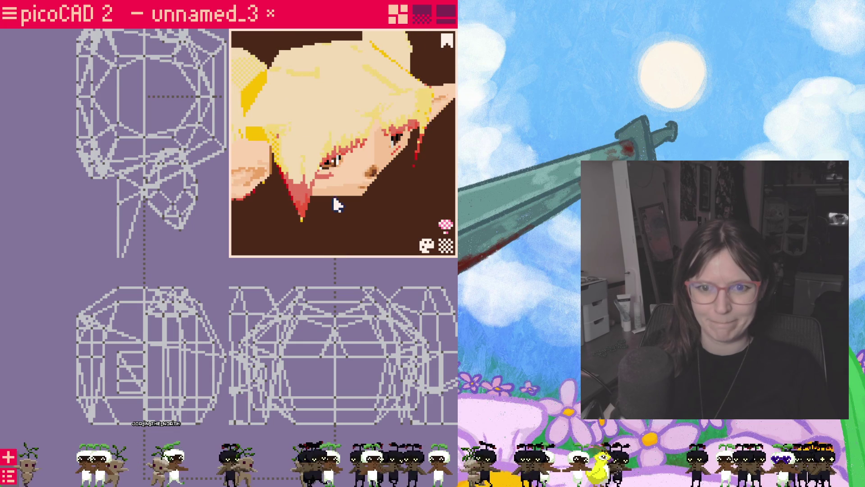
# - Select the side-lock vertex beside the ear and shift it right by grid steps
pyautogui.click(91, 166)
pyautogui.click(81, 232)
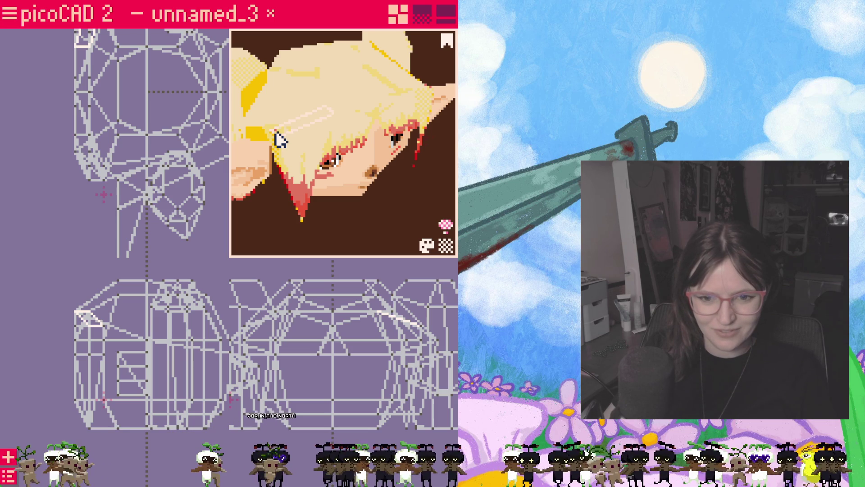
pyautogui.moveTo(154, 147); pyautogui.dragTo(119, 194, button='middle')
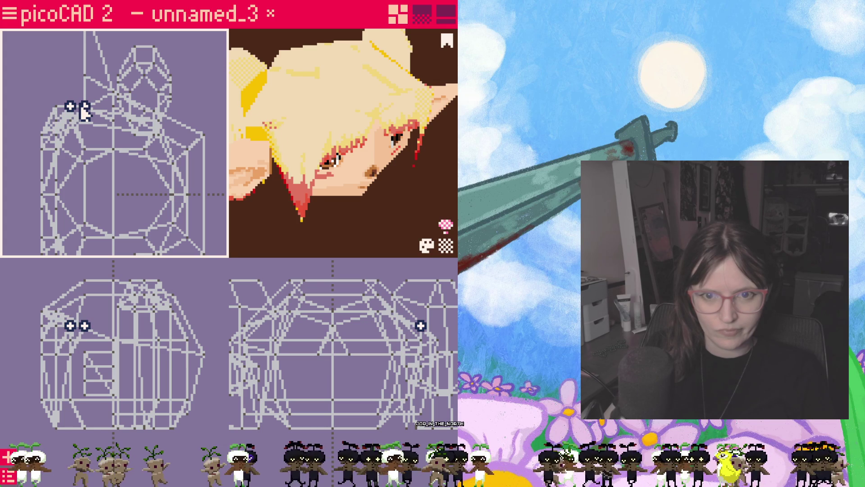
pyautogui.moveTo(296, 215)
pyautogui.mouseDown()
pyautogui.moveTo(347, 226)
pyautogui.moveTo(360, 199)
pyautogui.moveTo(324, 194)
pyautogui.mouseUp()
pyautogui.click(90, 112)
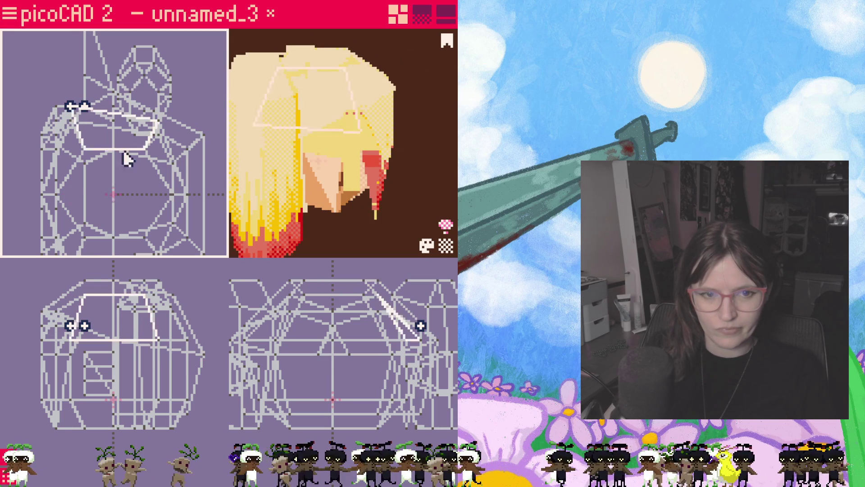
pyautogui.click(70, 107)
pyautogui.click(315, 174)
pyautogui.moveTo(315, 174)
pyautogui.mouseDown()
pyautogui.moveTo(329, 194)
pyautogui.moveTo(305, 190)
pyautogui.moveTo(352, 202)
pyautogui.moveTo(139, 124)
pyautogui.mouseUp()
pyautogui.click(58, 106)
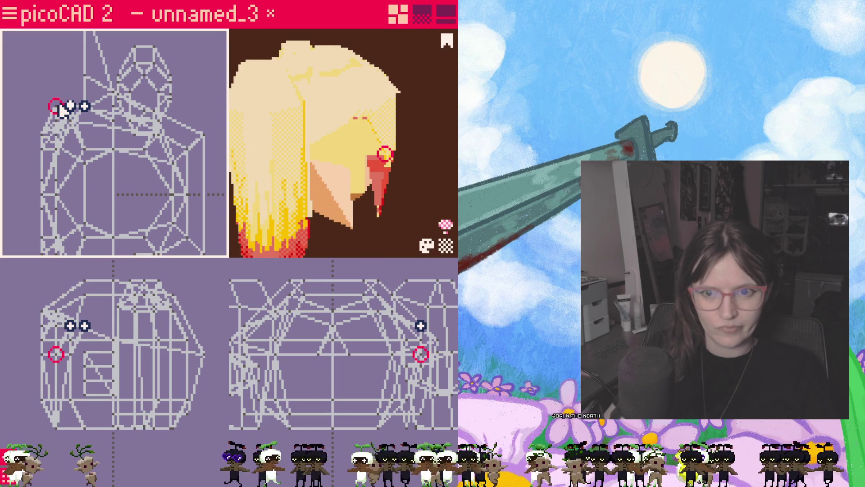
pyautogui.moveTo(383, 217)
pyautogui.mouseDown()
pyautogui.moveTo(321, 206)
pyautogui.moveTo(251, 169)
pyautogui.mouseUp()
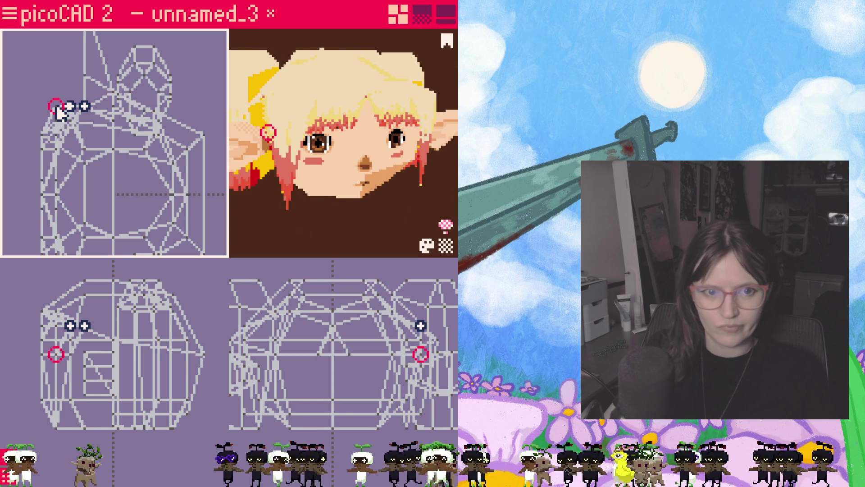
pyautogui.moveTo(66, 109); pyautogui.dragTo(72, 109)
pyautogui.moveTo(299, 194)
pyautogui.mouseDown()
pyautogui.moveTo(378, 216)
pyautogui.moveTo(371, 225)
pyautogui.moveTo(301, 201)
pyautogui.moveTo(331, 215)
pyautogui.moveTo(259, 211)
pyautogui.moveTo(332, 217)
pyautogui.moveTo(320, 216)
pyautogui.mouseUp()
# - Select the other side lock's vertex and move it one grid step to reshape the red lock
pyautogui.moveTo(170, 224)
pyautogui.mouseDown(button='right')
pyautogui.moveTo(188, 168)
pyautogui.moveTo(183, 141)
pyautogui.mouseUp(button='right')
pyautogui.click(90, 198)
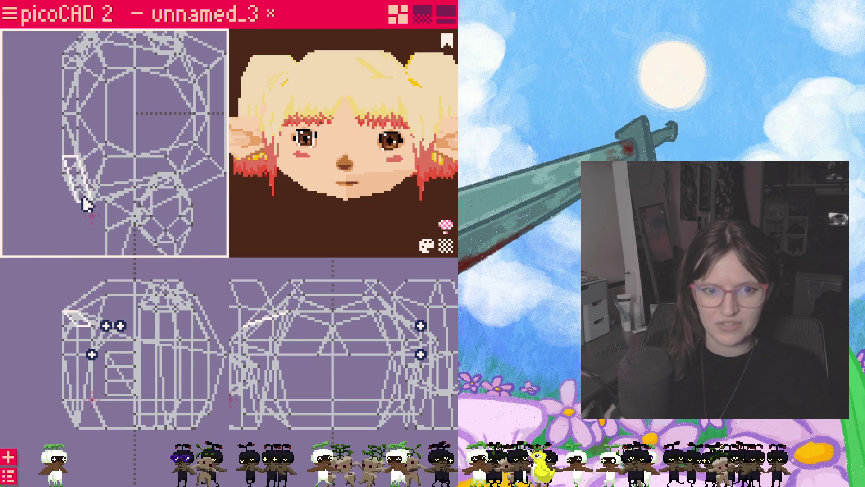
pyautogui.moveTo(264, 220); pyautogui.dragTo(266, 230)
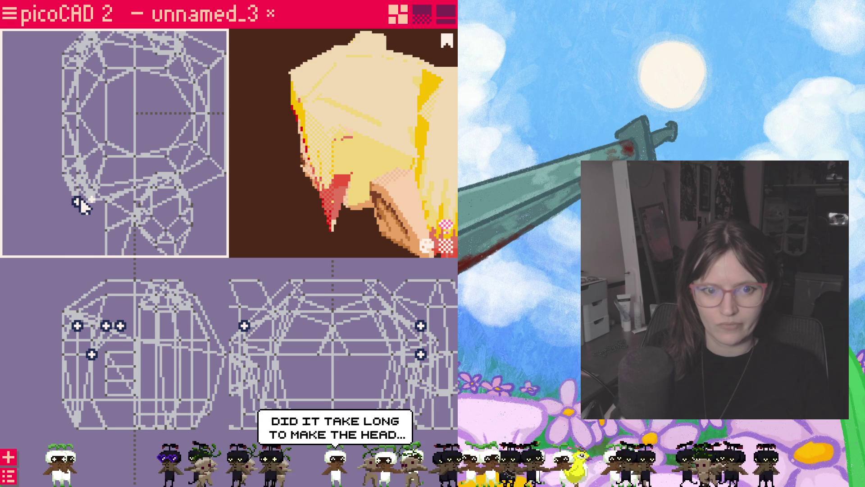
pyautogui.click(82, 203)
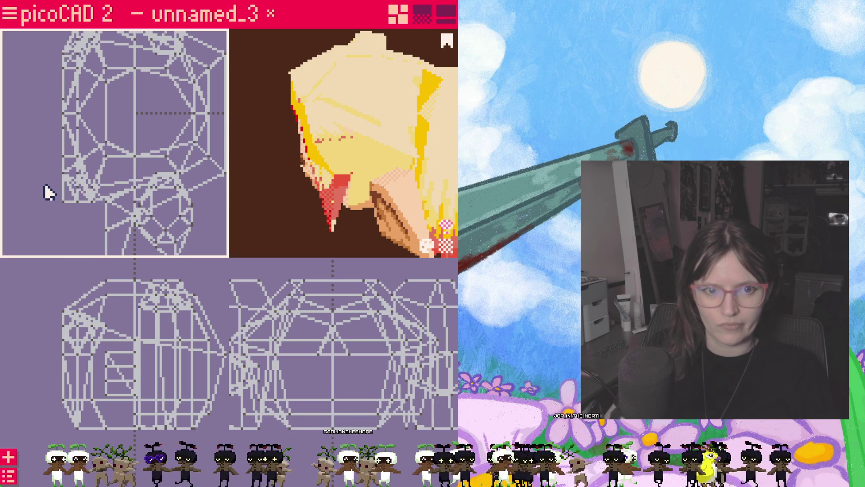
pyautogui.moveTo(63, 200)
pyautogui.mouseDown(button='right')
pyautogui.moveTo(68, 209)
pyautogui.moveTo(77, 195)
pyautogui.mouseUp(button='right')
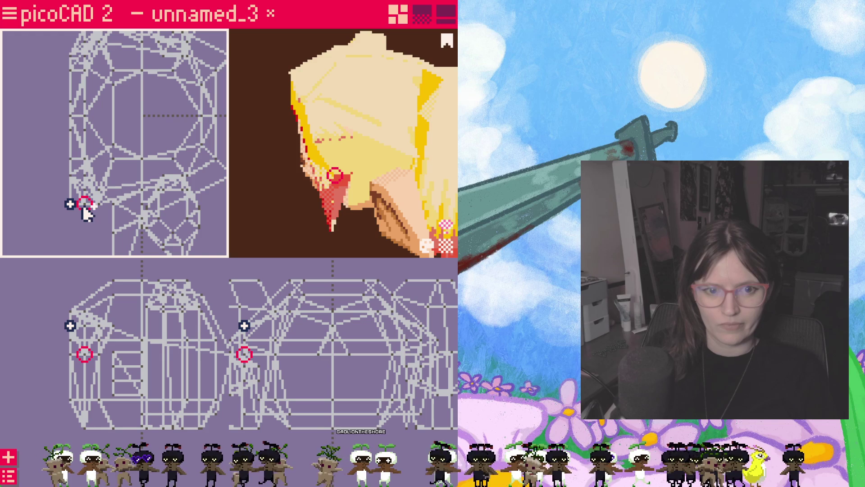
pyautogui.moveTo(89, 205); pyautogui.dragTo(97, 204)
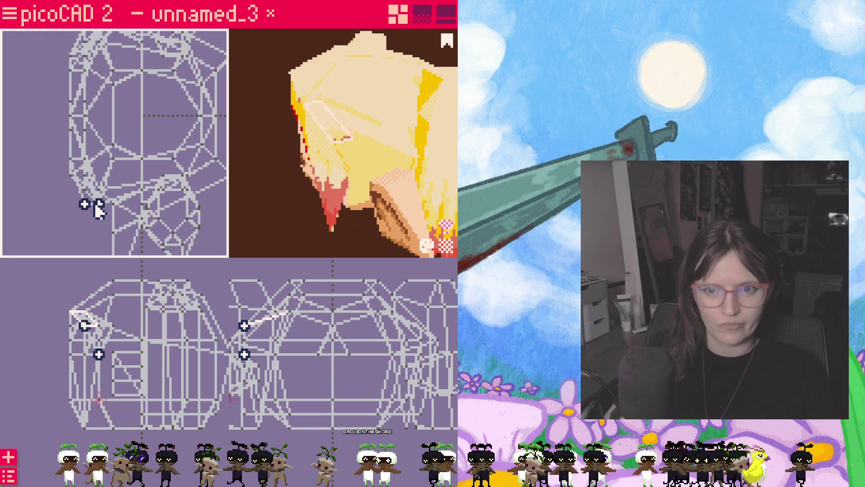
# - Rotate the preview to the front, select the head's top face, and bring up the mesh overview
pyautogui.scroll(-1, 77, 206)
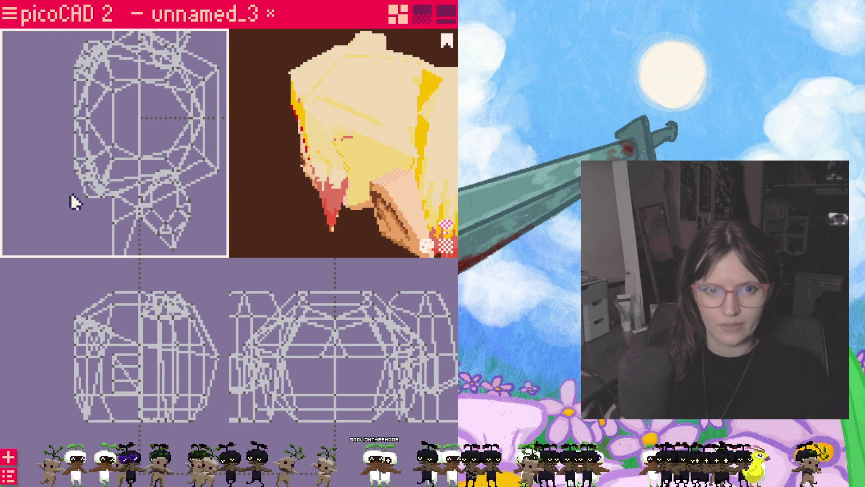
pyautogui.moveTo(270, 191)
pyautogui.mouseDown()
pyautogui.moveTo(312, 187)
pyautogui.moveTo(334, 174)
pyautogui.moveTo(367, 180)
pyautogui.moveTo(341, 185)
pyautogui.moveTo(344, 166)
pyautogui.moveTo(340, 197)
pyautogui.moveTo(312, 116)
pyautogui.mouseUp()
pyautogui.click(315, 332)
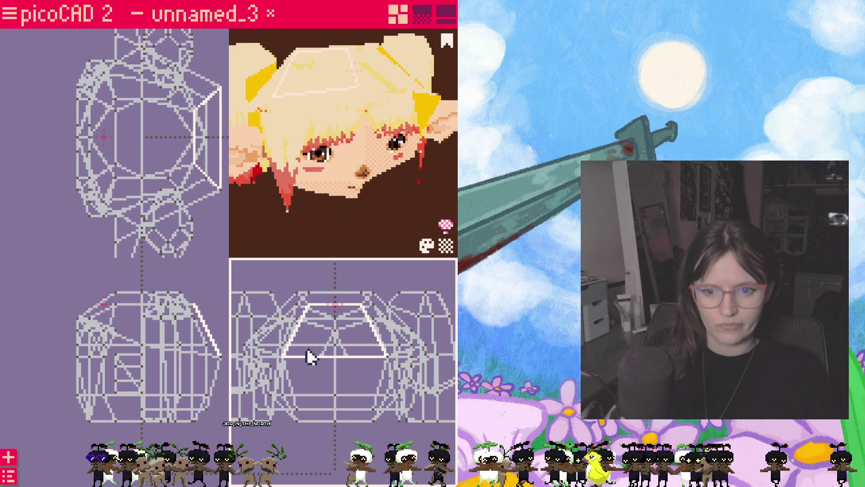
pyautogui.press('tab')
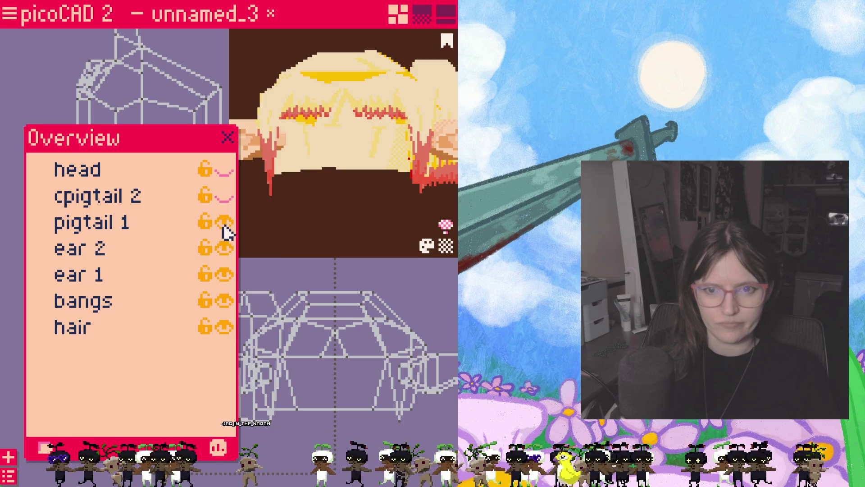
# - Hide the head, pigtail, hair and ear meshes so only the bangs remain visible
pyautogui.click(225, 223)
pyautogui.click(225, 301)
pyautogui.click(225, 327)
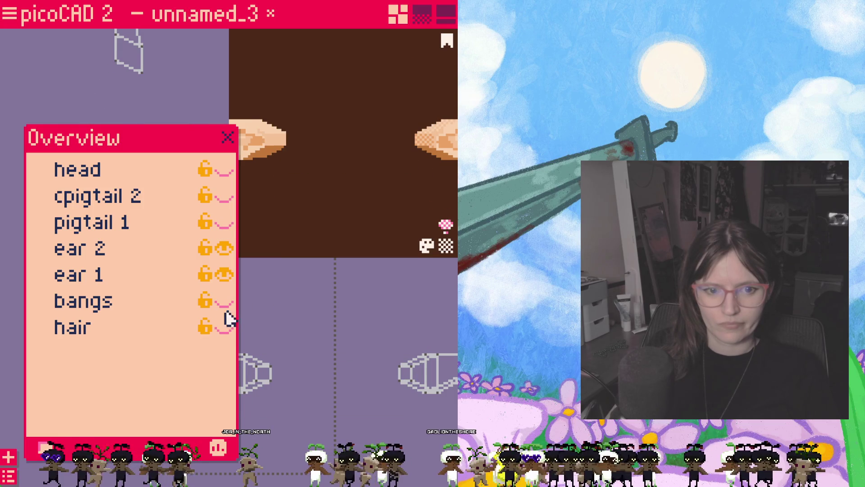
pyautogui.click(225, 275)
pyautogui.click(225, 249)
pyautogui.click(224, 302)
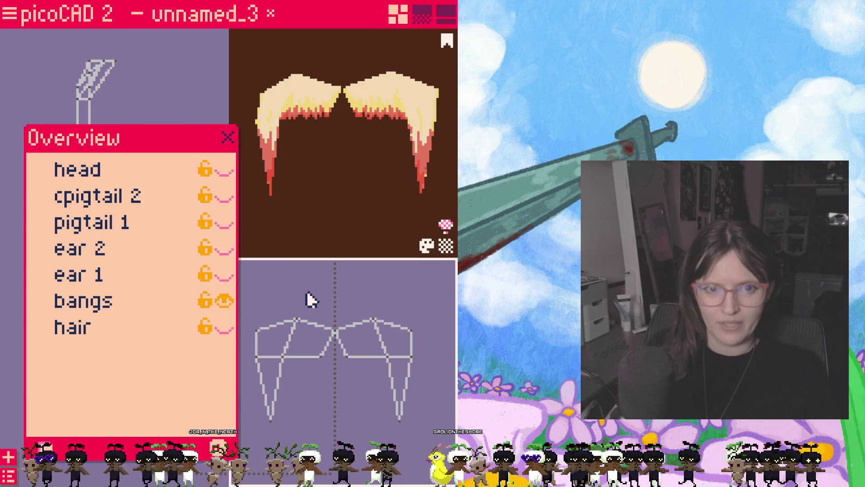
pyautogui.click(232, 140)
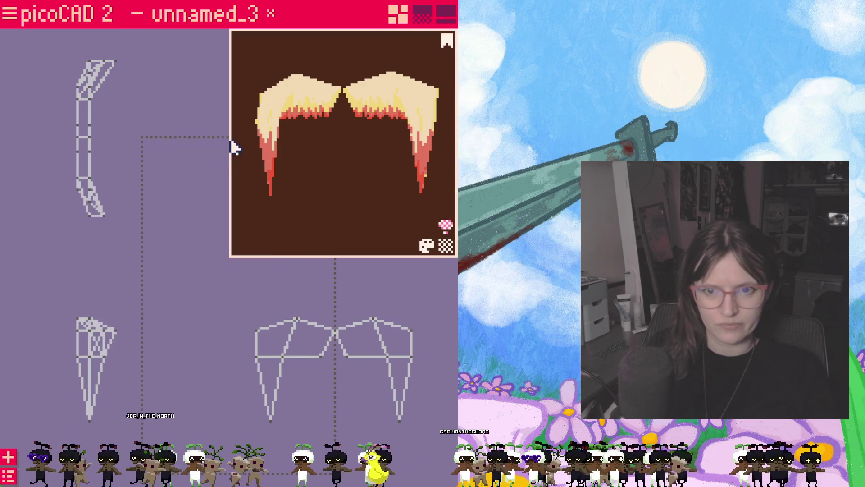
pyautogui.scroll(2, 329, 338)
# - Select both overlapping centre vertices of the bangs and merge them into one
pyautogui.click(328, 303)
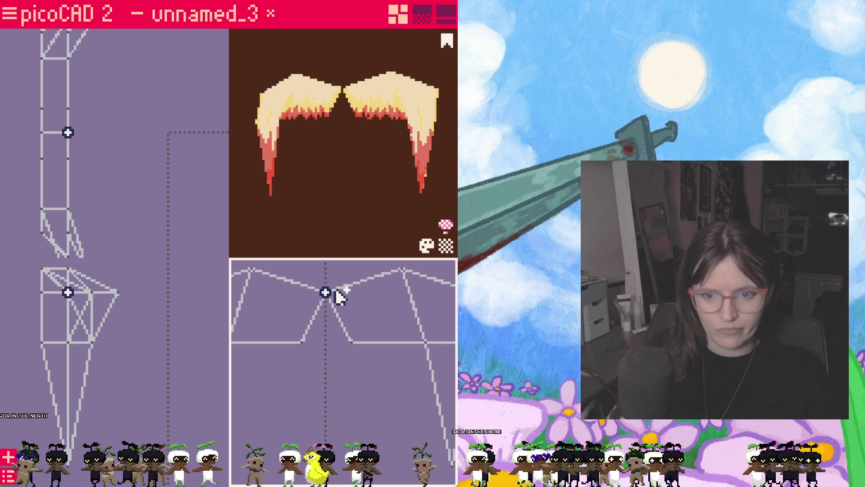
pyautogui.rightClick(327, 291)
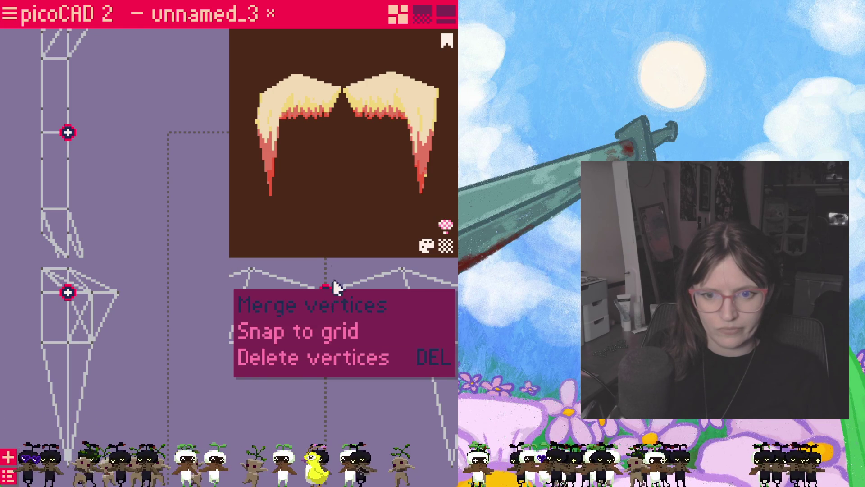
pyautogui.click(330, 286)
pyautogui.moveTo(314, 263); pyautogui.dragTo(341, 319)
pyautogui.rightClick(326, 293)
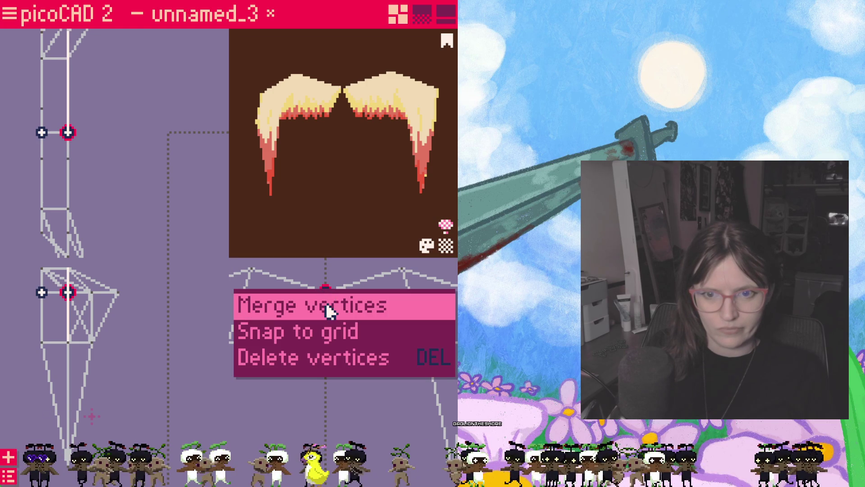
pyautogui.click(325, 304)
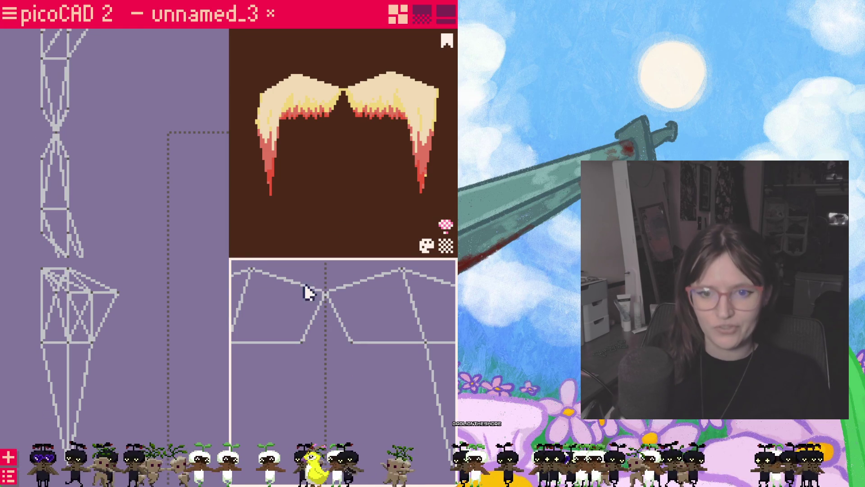
pyautogui.click(251, 269)
pyautogui.moveTo(287, 280); pyautogui.dragTo(286, 309, button='middle')
# - Frame the hair and raise the peak vertices of the blonde bangs
pyautogui.click(290, 338)
pyautogui.moveTo(289, 338); pyautogui.dragTo(290, 350)
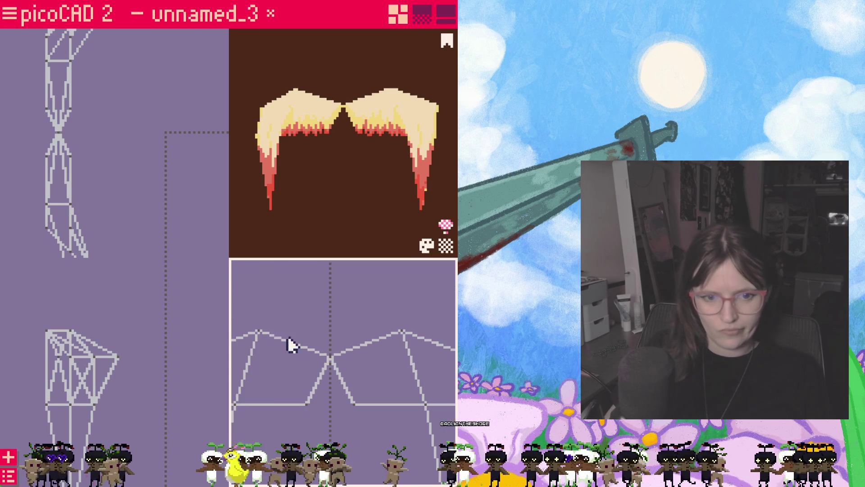
pyautogui.click(71, 330)
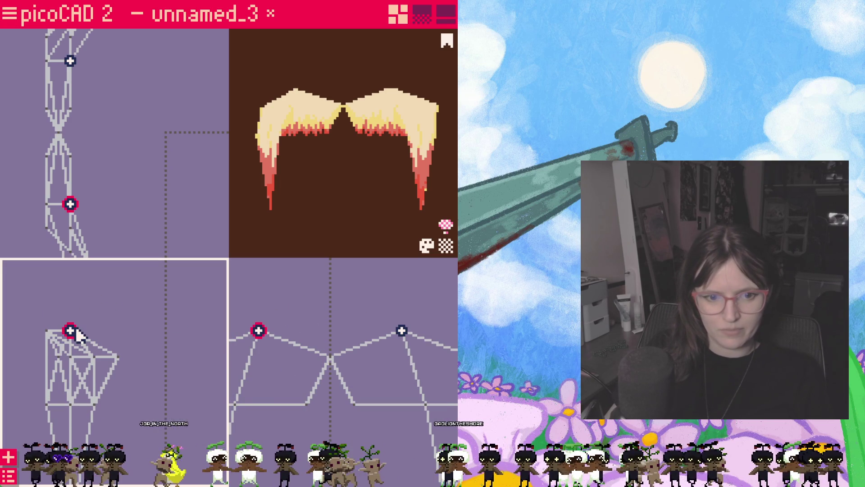
pyautogui.click(71, 331)
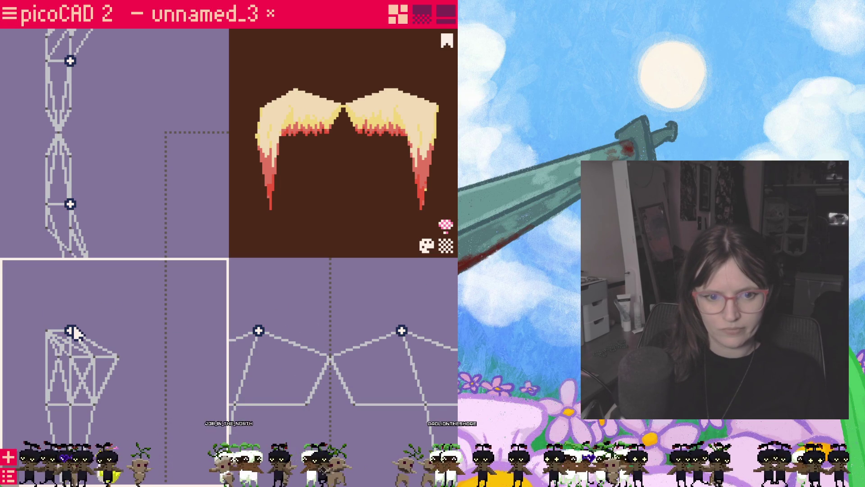
pyautogui.moveTo(72, 327)
pyautogui.mouseDown()
pyautogui.moveTo(73, 313)
pyautogui.moveTo(96, 329)
pyautogui.mouseUp()
# - Re-centre the views and check vertices on the upper hair from a side angle
pyautogui.moveTo(146, 363); pyautogui.dragTo(180, 376)
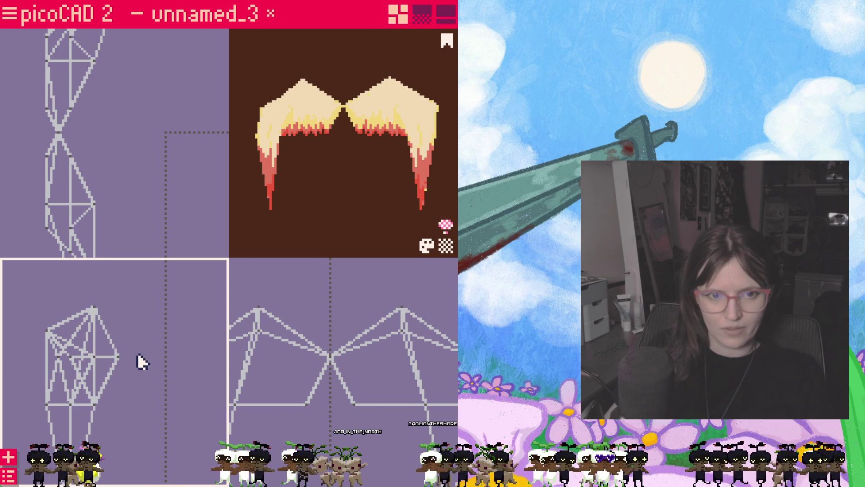
pyautogui.press('f')
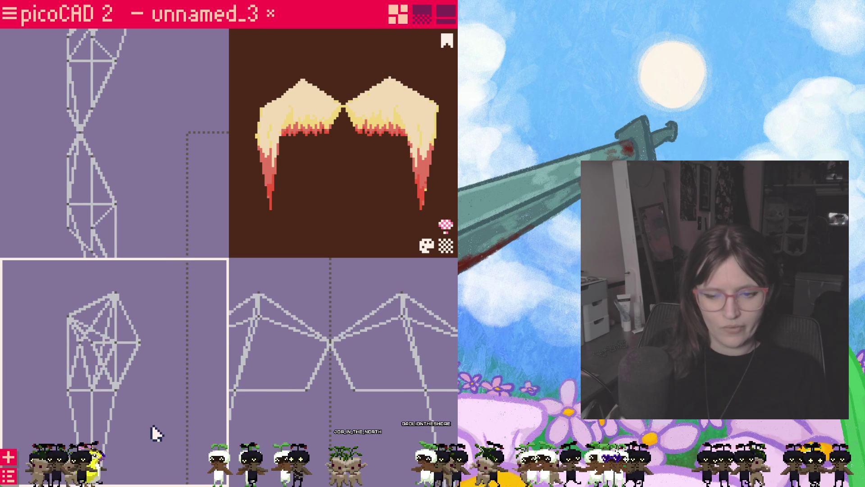
pyautogui.moveTo(177, 428); pyautogui.dragTo(177, 415)
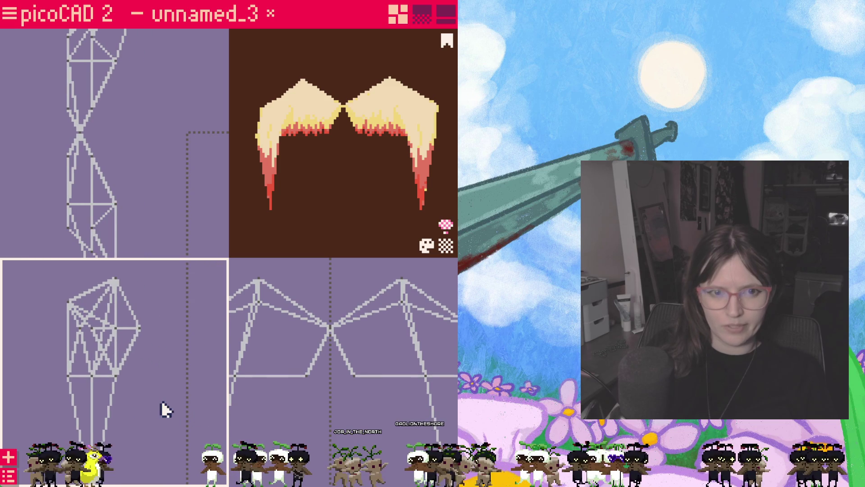
pyautogui.moveTo(341, 213)
pyautogui.mouseDown()
pyautogui.moveTo(280, 234)
pyautogui.moveTo(255, 222)
pyautogui.moveTo(267, 237)
pyautogui.moveTo(423, 204)
pyautogui.moveTo(276, 207)
pyautogui.mouseUp()
pyautogui.click(128, 323)
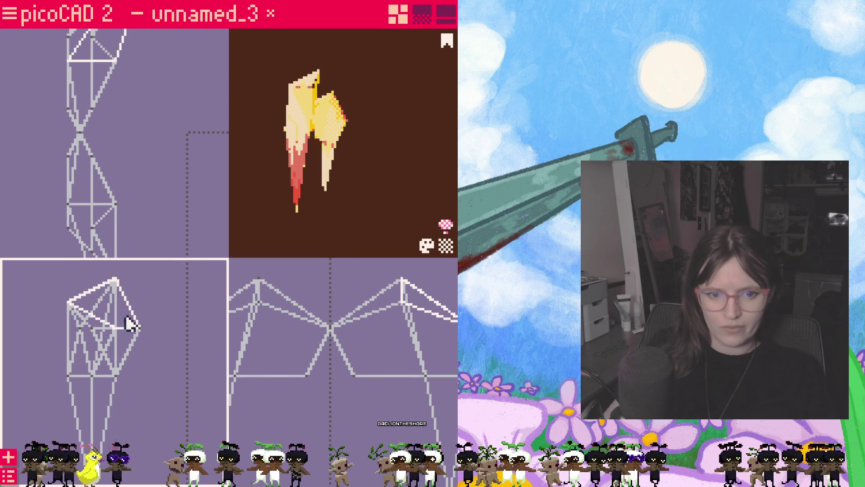
pyautogui.click(92, 327)
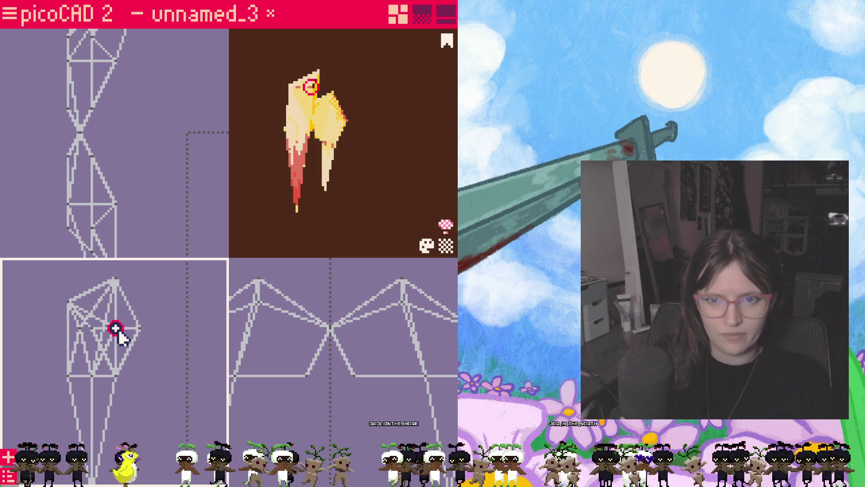
pyautogui.click(115, 329)
pyautogui.moveTo(245, 252)
pyautogui.mouseDown()
pyautogui.moveTo(294, 276)
pyautogui.moveTo(287, 269)
pyautogui.moveTo(314, 156)
pyautogui.mouseUp()
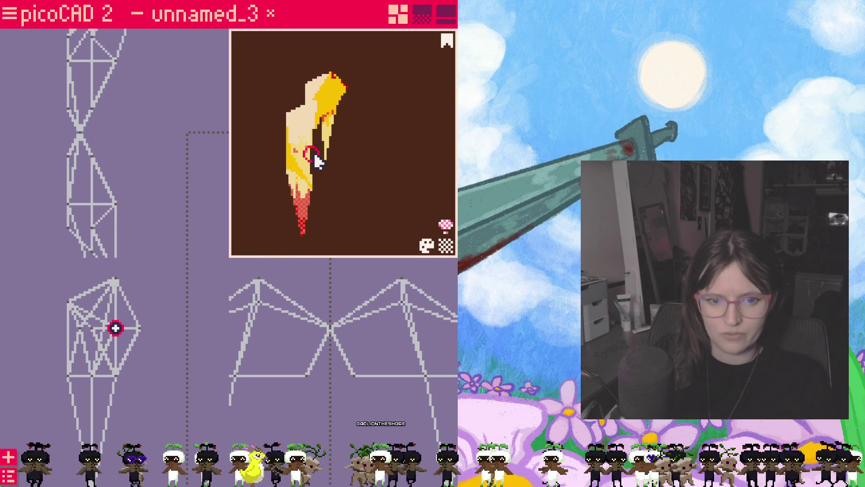
pyautogui.click(119, 325)
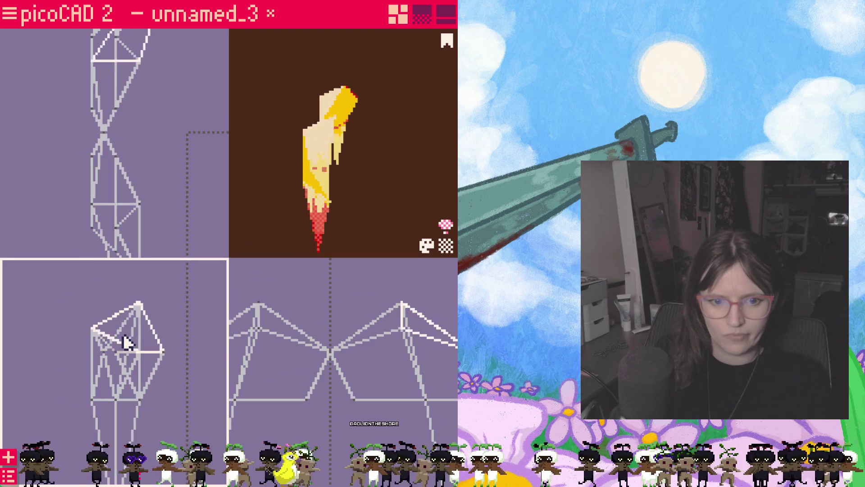
pyautogui.click(168, 359)
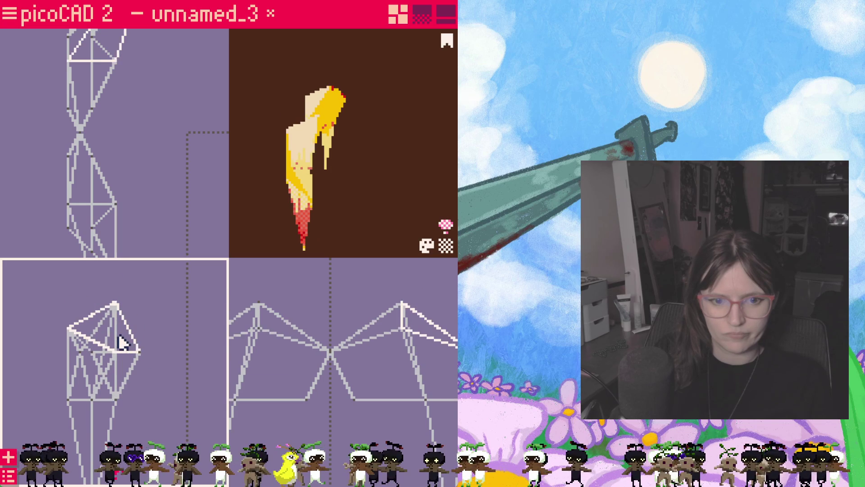
# - Push the bangs' bottom tip vertex outward to the right and adjust another hair vertex
pyautogui.scroll(-4, 172, 195)
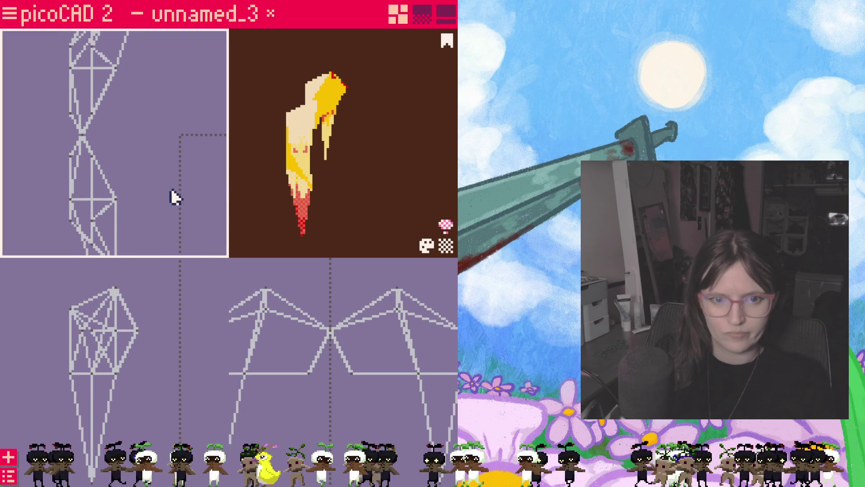
pyautogui.moveTo(254, 175)
pyautogui.mouseDown(button='right')
pyautogui.moveTo(325, 207)
pyautogui.moveTo(272, 155)
pyautogui.mouseUp(button='right')
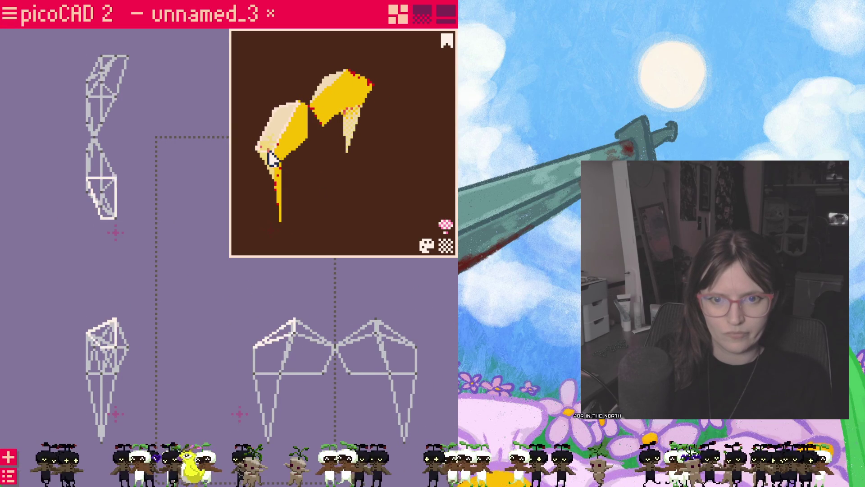
pyautogui.click(117, 219)
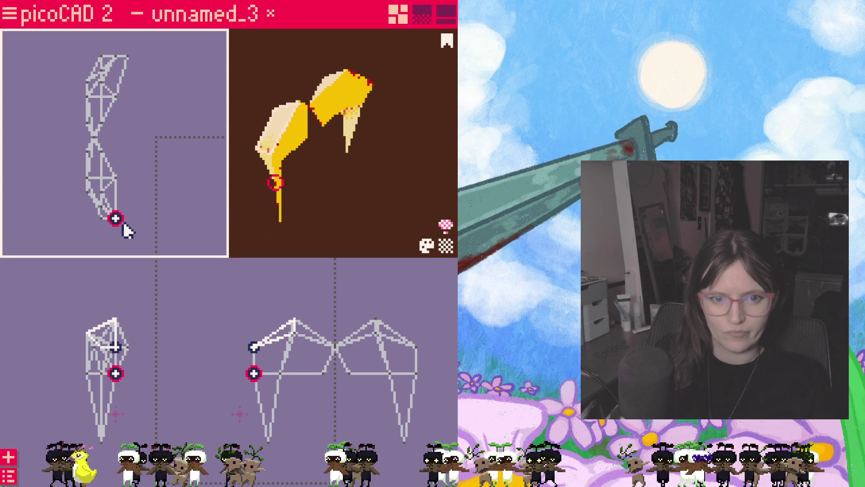
pyautogui.moveTo(115, 217); pyautogui.dragTo(126, 221)
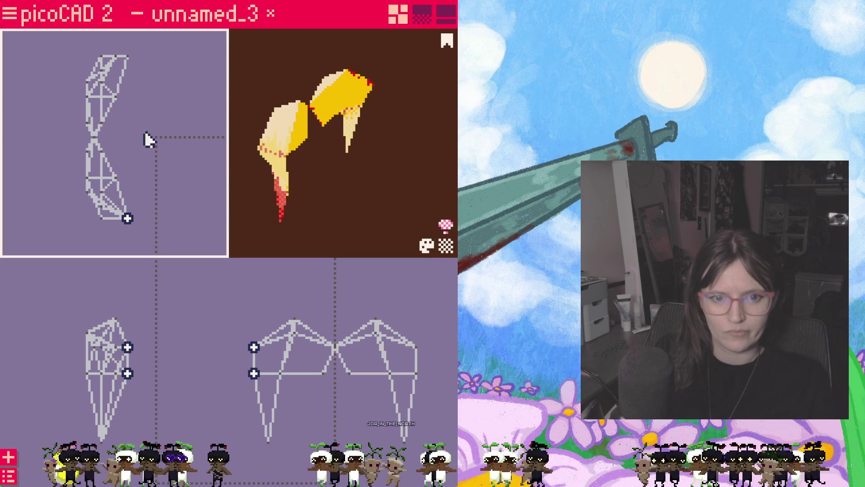
pyautogui.moveTo(318, 222)
pyautogui.mouseDown()
pyautogui.moveTo(367, 206)
pyautogui.moveTo(391, 173)
pyautogui.mouseUp()
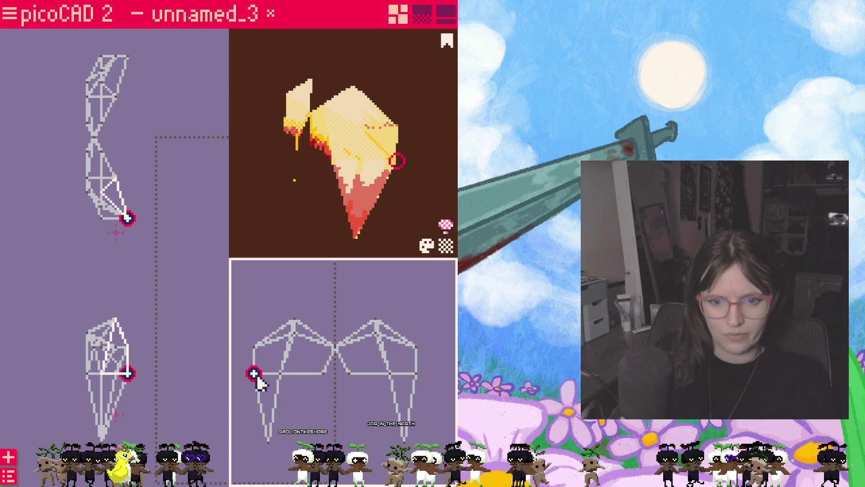
pyautogui.moveTo(254, 375); pyautogui.dragTo(261, 378)
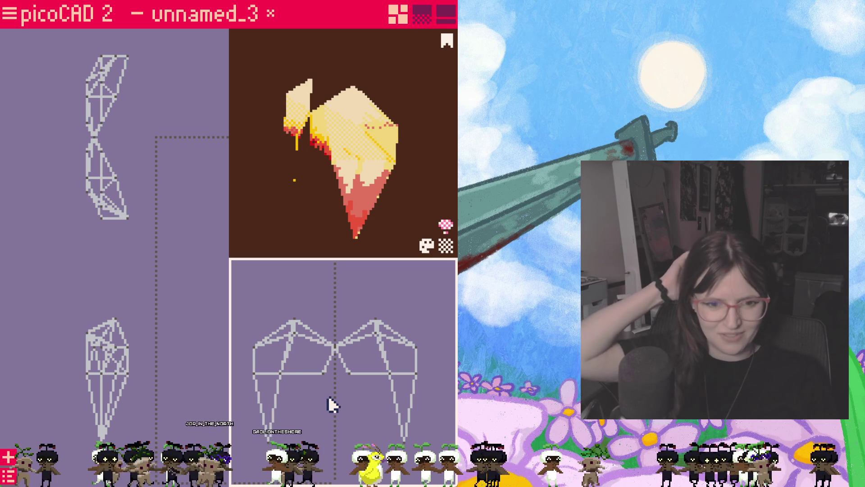
pyautogui.moveTo(388, 235)
pyautogui.mouseDown(button='right')
pyautogui.moveTo(392, 214)
pyautogui.moveTo(367, 195)
pyautogui.moveTo(394, 188)
pyautogui.moveTo(369, 187)
pyautogui.moveTo(350, 160)
pyautogui.moveTo(353, 176)
pyautogui.moveTo(379, 178)
pyautogui.moveTo(358, 182)
pyautogui.moveTo(378, 186)
pyautogui.moveTo(309, 150)
pyautogui.moveTo(354, 201)
pyautogui.moveTo(342, 205)
pyautogui.moveTo(388, 204)
pyautogui.moveTo(350, 167)
pyautogui.moveTo(367, 166)
pyautogui.moveTo(274, 170)
pyautogui.moveTo(244, 185)
pyautogui.mouseUp(button='right')
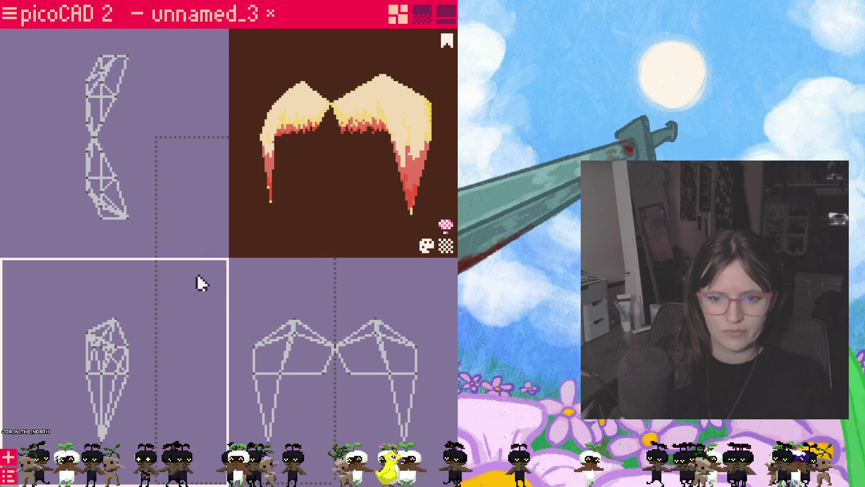
# - Select the hair's outer corner vertex and raise it slightly
pyautogui.click(128, 219)
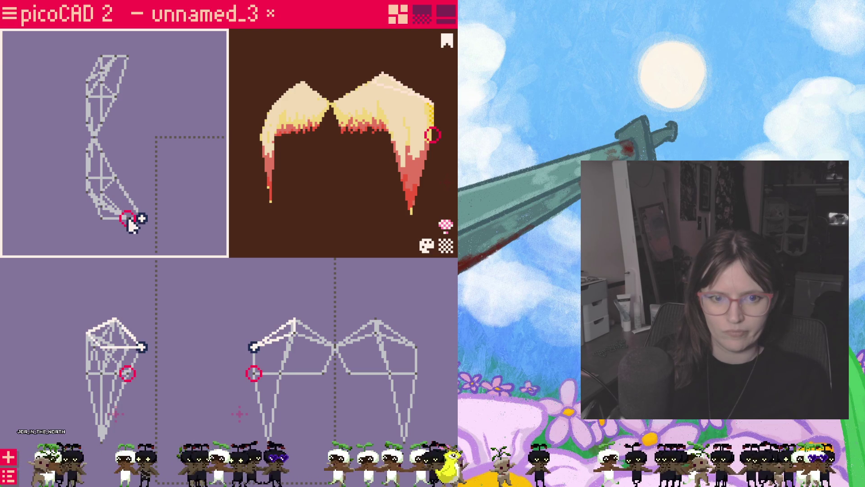
pyautogui.click(128, 219)
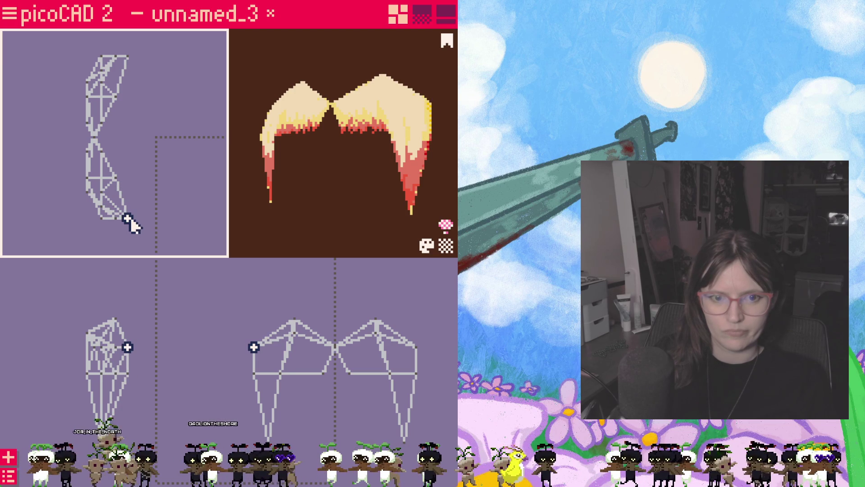
pyautogui.moveTo(247, 220)
pyautogui.mouseDown()
pyautogui.moveTo(282, 219)
pyautogui.moveTo(270, 206)
pyautogui.moveTo(410, 224)
pyautogui.moveTo(267, 215)
pyautogui.moveTo(188, 238)
pyautogui.moveTo(363, 235)
pyautogui.moveTo(342, 241)
pyautogui.mouseUp()
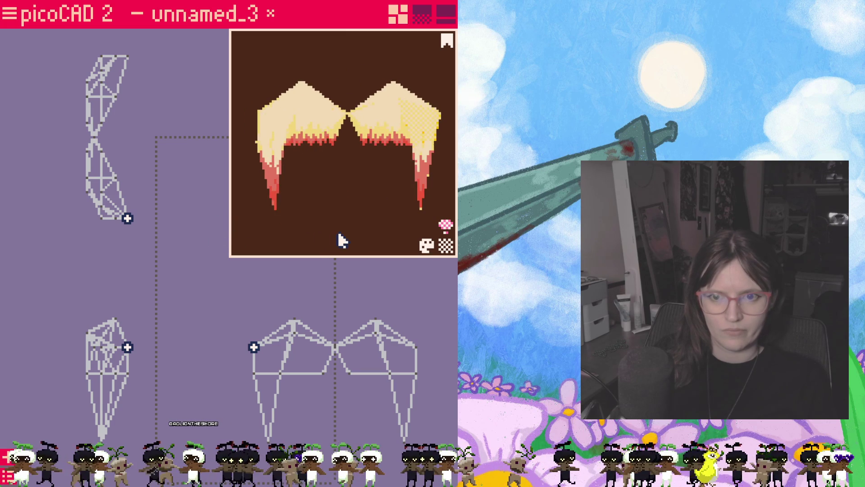
pyautogui.moveTo(349, 203)
pyautogui.mouseDown()
pyautogui.moveTo(320, 240)
pyautogui.moveTo(309, 218)
pyautogui.mouseUp()
pyautogui.click(335, 348)
pyautogui.moveTo(336, 347)
pyautogui.mouseDown()
pyautogui.moveTo(335, 334)
pyautogui.moveTo(336, 351)
pyautogui.mouseUp()
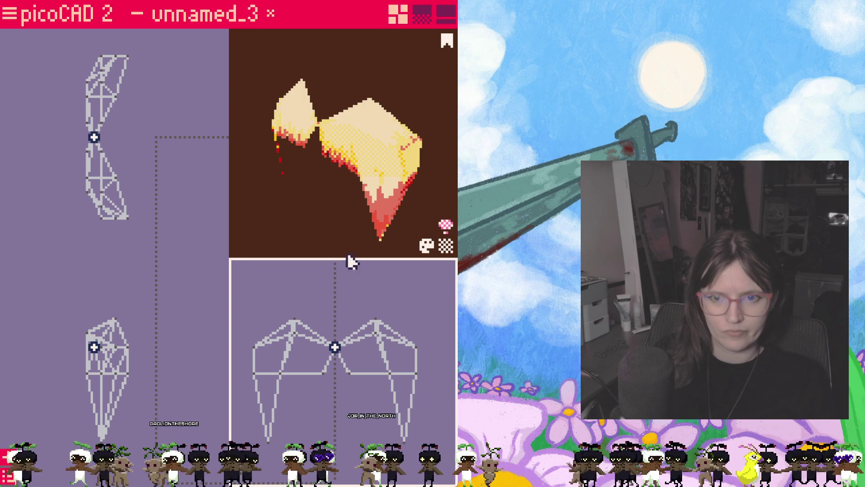
pyautogui.moveTo(303, 224); pyautogui.dragTo(243, 212)
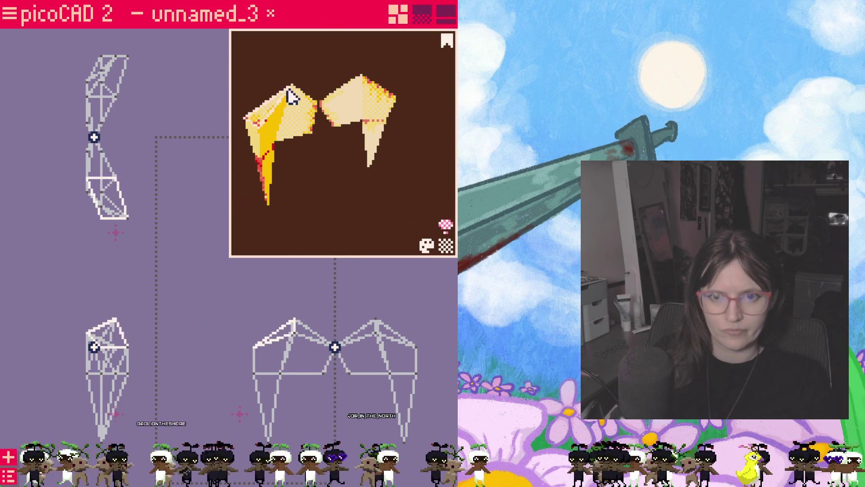
pyautogui.moveTo(252, 239)
pyautogui.mouseDown()
pyautogui.moveTo(384, 245)
pyautogui.moveTo(388, 226)
pyautogui.mouseUp()
# - Pull the right hair piece's top peak toward the centre
pyautogui.click(408, 116)
pyautogui.moveTo(354, 167)
pyautogui.mouseDown()
pyautogui.moveTo(388, 172)
pyautogui.moveTo(359, 198)
pyautogui.mouseUp()
pyautogui.click(318, 167)
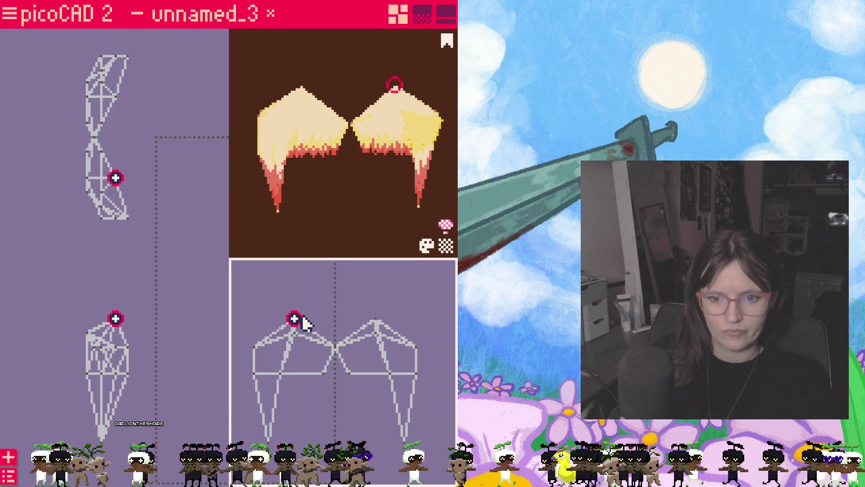
pyautogui.moveTo(369, 320)
pyautogui.mouseDown()
pyautogui.moveTo(324, 317)
pyautogui.moveTo(334, 319)
pyautogui.mouseUp()
pyautogui.moveTo(339, 226)
pyautogui.mouseDown()
pyautogui.moveTo(337, 171)
pyautogui.moveTo(331, 199)
pyautogui.moveTo(367, 212)
pyautogui.moveTo(411, 209)
pyautogui.moveTo(330, 202)
pyautogui.mouseUp()
# - Undo and redo the inward top-left point move, then unhide the head, pigtails and ears
pyautogui.hotkey('ctrl', 'z')
pyautogui.hotkey('ctrl', 'z')
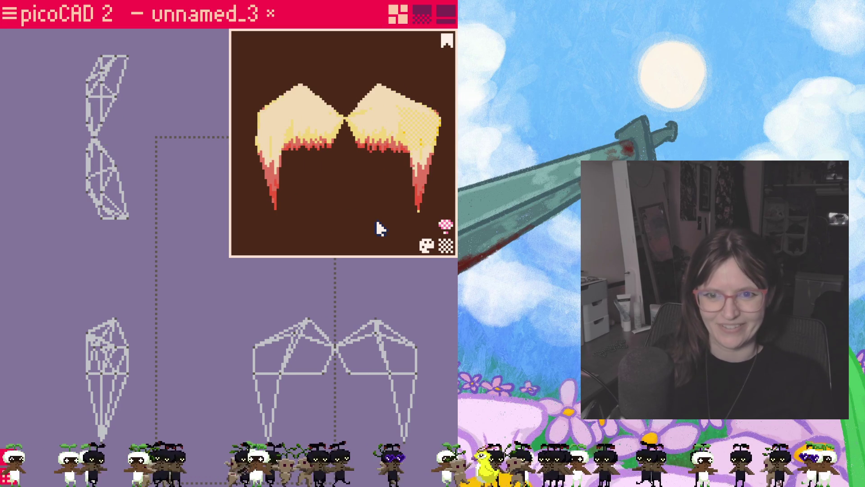
pyautogui.hotkey('ctrl', 'z')
pyautogui.hotkey('ctrl', 'z')
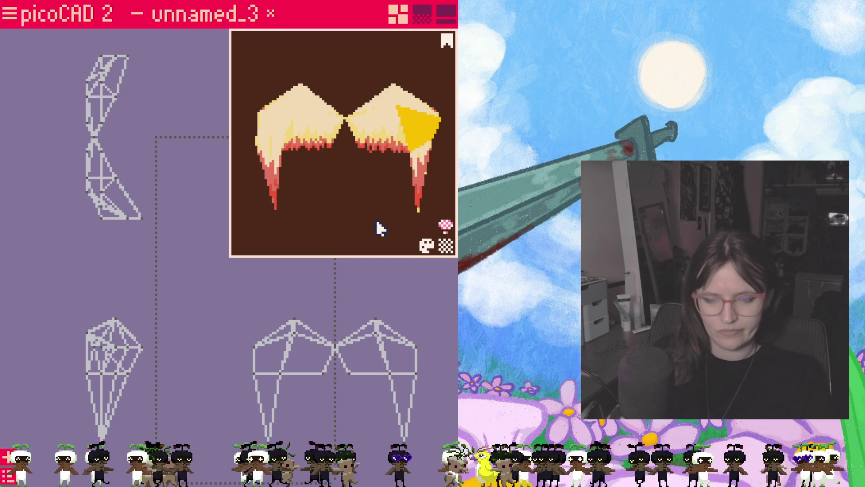
pyautogui.hotkey('ctrl', 'y')
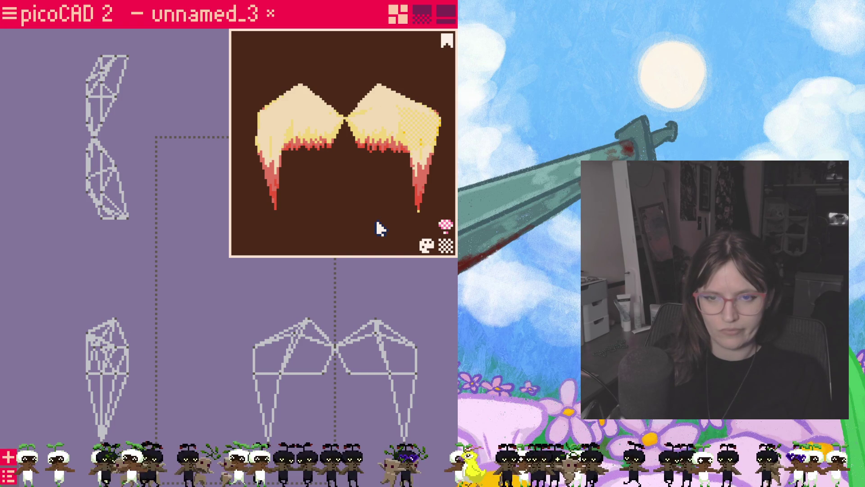
pyautogui.hotkey('ctrl', 'y')
pyautogui.hotkey('ctrl', 'y')
pyautogui.hotkey('ctrl', 'y')
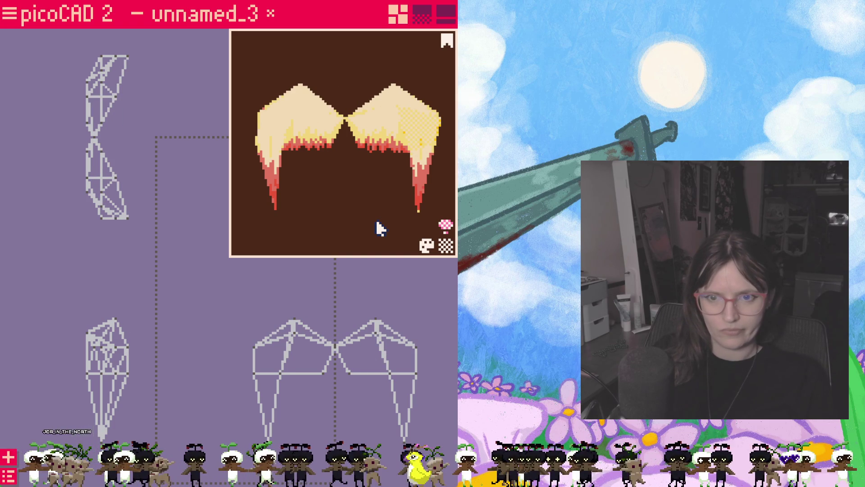
pyautogui.click(8, 476)
pyautogui.moveTo(221, 189); pyautogui.dragTo(224, 292)
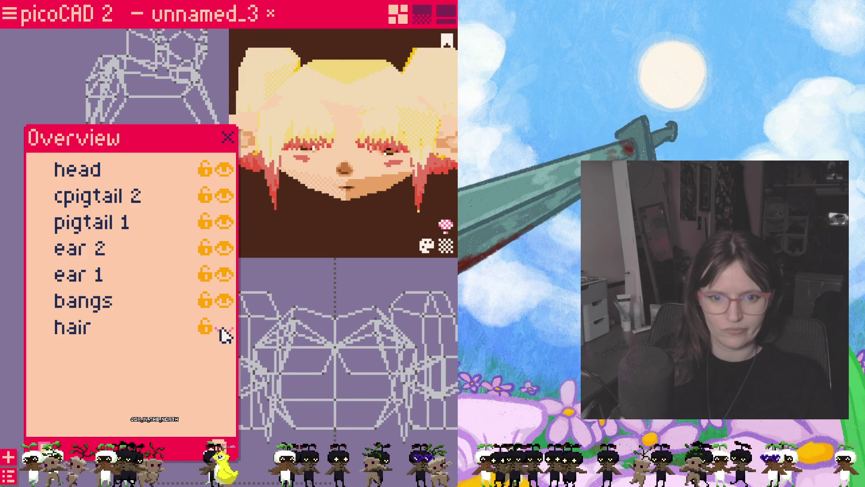
# - Unhide the hair, close the overview, and move a selected piece to the right
pyautogui.click(224, 325)
pyautogui.moveTo(342, 187)
pyautogui.mouseDown()
pyautogui.moveTo(359, 204)
pyautogui.moveTo(355, 222)
pyautogui.mouseUp()
pyautogui.click(228, 137)
pyautogui.click(294, 319)
pyautogui.moveTo(293, 319); pyautogui.dragTo(340, 351)
# - Shift the side hair strand to the left, nudging it further with the arrow key
pyautogui.click(342, 168)
pyautogui.click(105, 400)
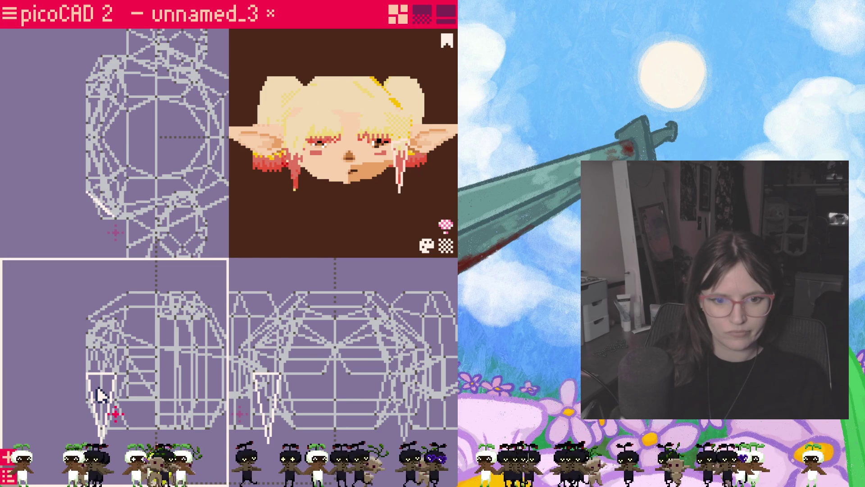
pyautogui.moveTo(96, 395); pyautogui.dragTo(98, 382)
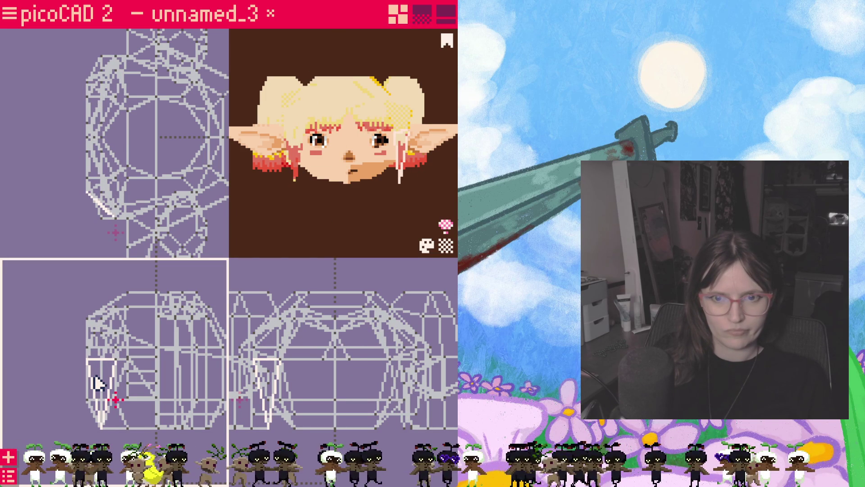
pyautogui.moveTo(360, 212)
pyautogui.mouseDown()
pyautogui.moveTo(409, 201)
pyautogui.moveTo(340, 217)
pyautogui.moveTo(333, 248)
pyautogui.moveTo(366, 210)
pyautogui.moveTo(367, 220)
pyautogui.moveTo(321, 251)
pyautogui.mouseUp()
pyautogui.click(170, 371)
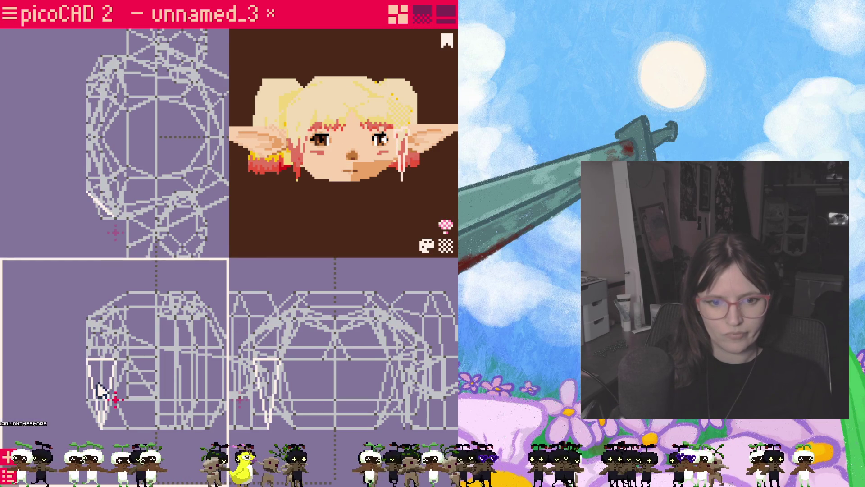
pyautogui.press('Left')
pyautogui.moveTo(356, 214)
pyautogui.mouseDown()
pyautogui.moveTo(400, 217)
pyautogui.moveTo(307, 220)
pyautogui.moveTo(287, 213)
pyautogui.moveTo(254, 234)
pyautogui.moveTo(297, 221)
pyautogui.moveTo(307, 202)
pyautogui.mouseUp()
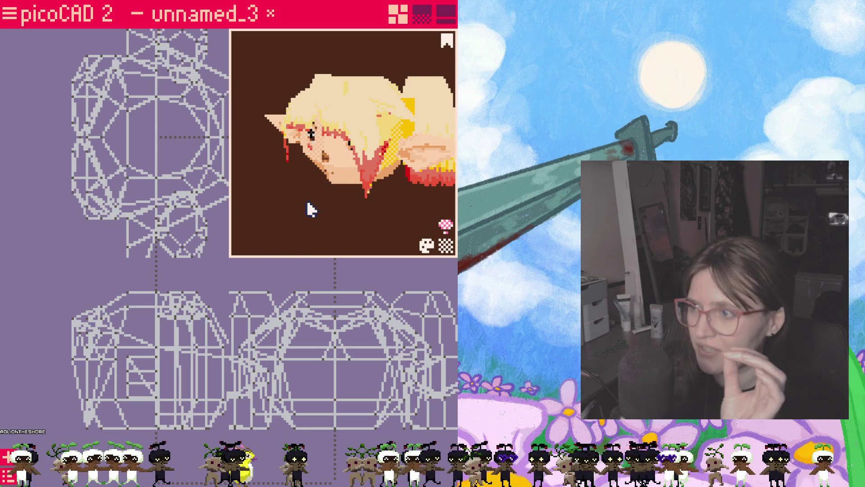
pyautogui.moveTo(430, 175)
pyautogui.mouseDown()
pyautogui.moveTo(452, 179)
pyautogui.moveTo(409, 183)
pyautogui.moveTo(386, 217)
pyautogui.moveTo(396, 214)
pyautogui.moveTo(333, 197)
pyautogui.moveTo(365, 210)
pyautogui.moveTo(330, 236)
pyautogui.moveTo(405, 231)
pyautogui.moveTo(338, 236)
pyautogui.moveTo(356, 238)
pyautogui.moveTo(395, 214)
pyautogui.moveTo(370, 212)
pyautogui.moveTo(345, 228)
pyautogui.moveTo(446, 49)
pyautogui.moveTo(396, 222)
pyautogui.moveTo(440, 218)
pyautogui.moveTo(366, 234)
pyautogui.mouseUp()
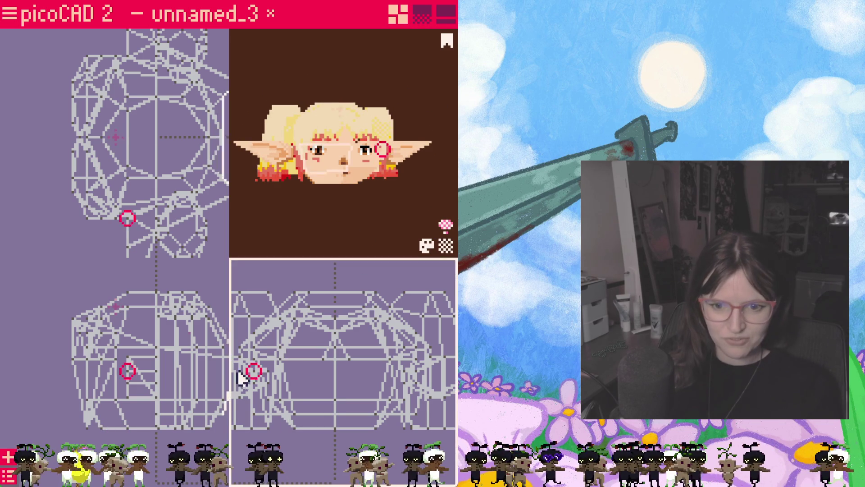
# - Delete the triangular earring
pyautogui.click(93, 363)
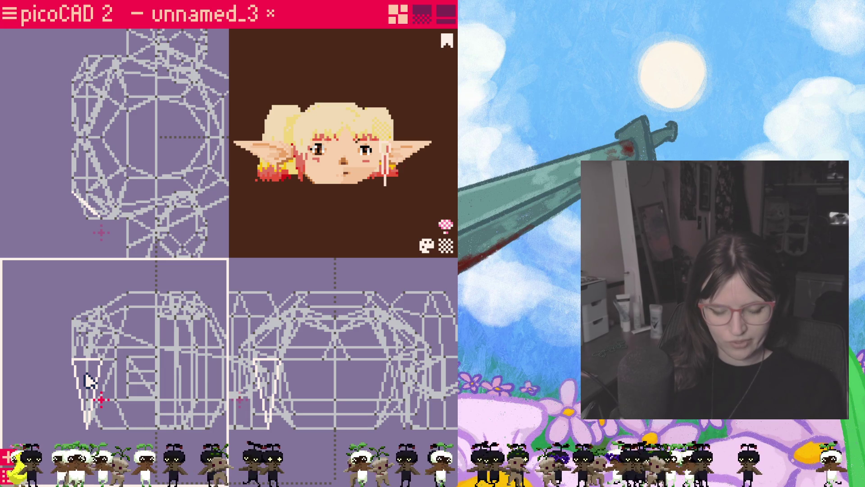
pyautogui.moveTo(89, 381); pyautogui.dragTo(90, 379)
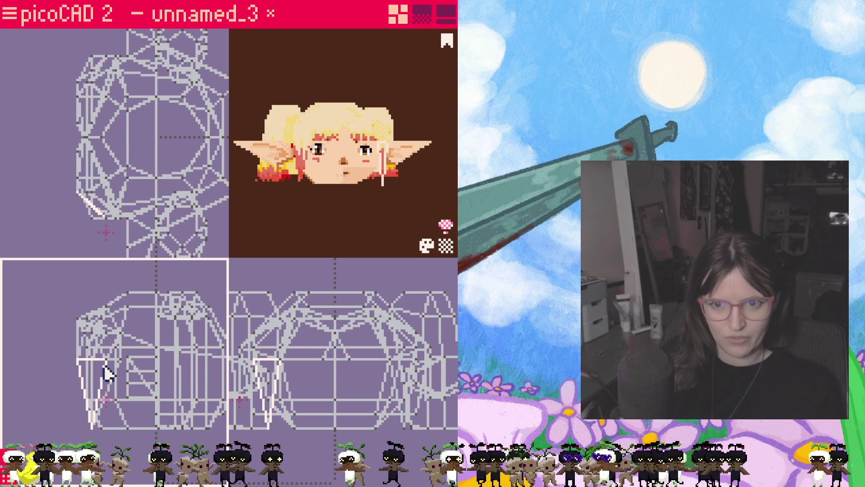
pyautogui.press('Delete')
pyautogui.moveTo(286, 203)
pyautogui.mouseDown()
pyautogui.moveTo(228, 218)
pyautogui.moveTo(207, 209)
pyautogui.moveTo(306, 210)
pyautogui.moveTo(359, 195)
pyautogui.moveTo(335, 225)
pyautogui.moveTo(297, 198)
pyautogui.moveTo(267, 203)
pyautogui.moveTo(293, 246)
pyautogui.moveTo(311, 254)
pyautogui.mouseUp()
# - Nudge the larger angled head face slightly to the right
pyautogui.click(341, 311)
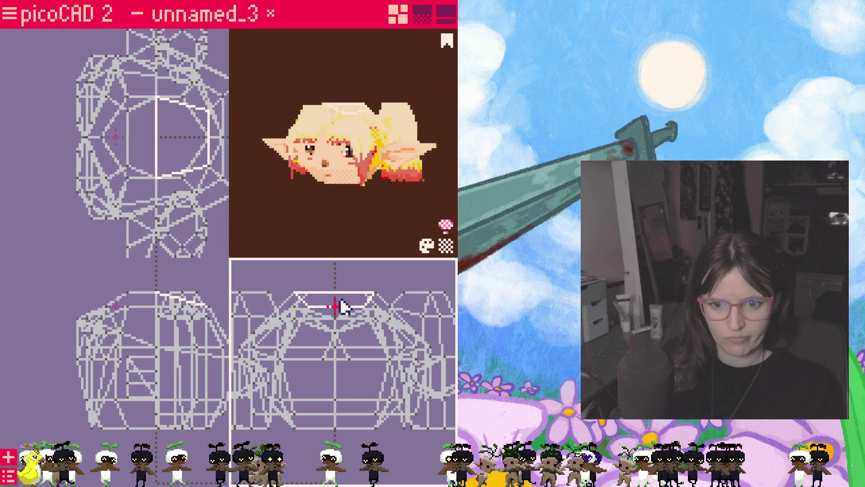
pyautogui.click(165, 320)
pyautogui.click(153, 318)
pyautogui.click(149, 311)
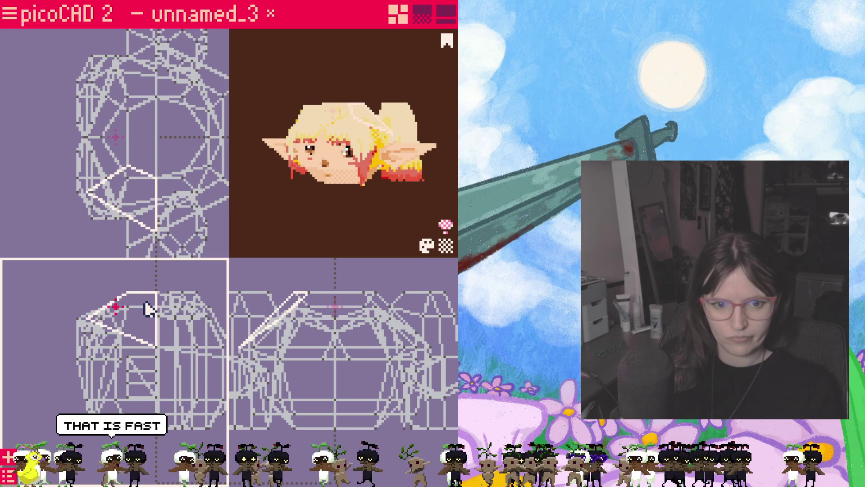
pyautogui.moveTo(145, 305); pyautogui.dragTo(150, 310)
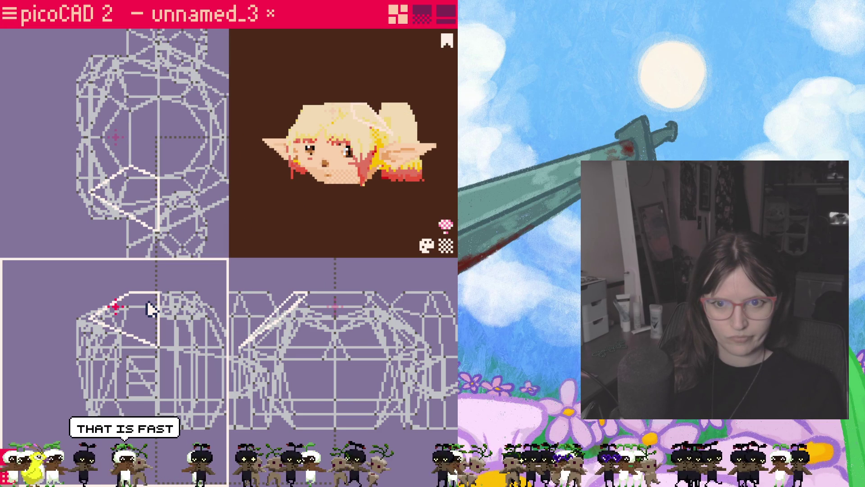
pyautogui.moveTo(343, 216)
pyautogui.mouseDown()
pyautogui.moveTo(337, 224)
pyautogui.moveTo(358, 218)
pyautogui.moveTo(332, 228)
pyautogui.moveTo(346, 182)
pyautogui.mouseUp()
pyautogui.click(346, 182)
# - Inspect the forehead and side triangle faces from several angles, then switch to the texture layout
pyautogui.click(324, 140)
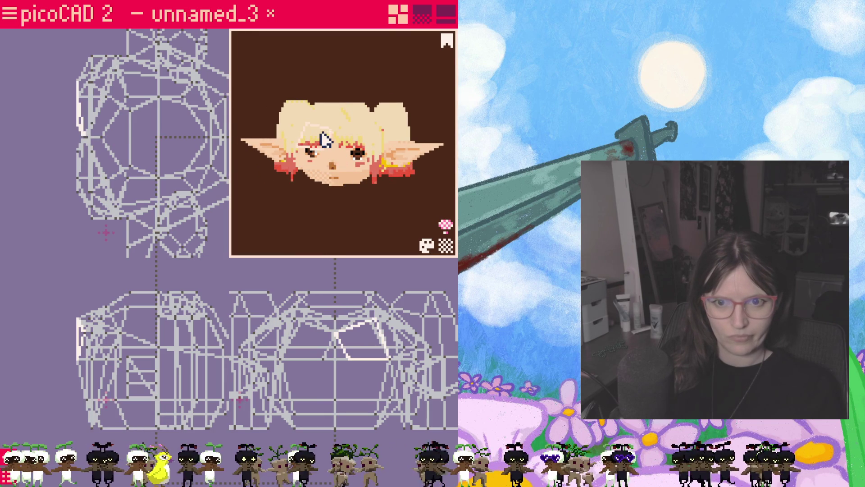
pyautogui.moveTo(339, 229)
pyautogui.mouseDown()
pyautogui.moveTo(309, 193)
pyautogui.moveTo(280, 208)
pyautogui.moveTo(334, 231)
pyautogui.moveTo(403, 217)
pyautogui.moveTo(407, 232)
pyautogui.moveTo(363, 166)
pyautogui.mouseUp()
pyautogui.click(363, 166)
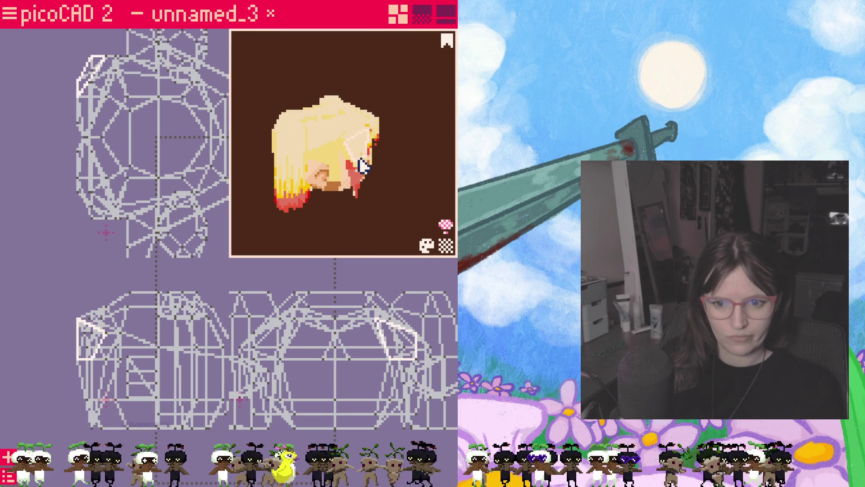
pyautogui.click(107, 358)
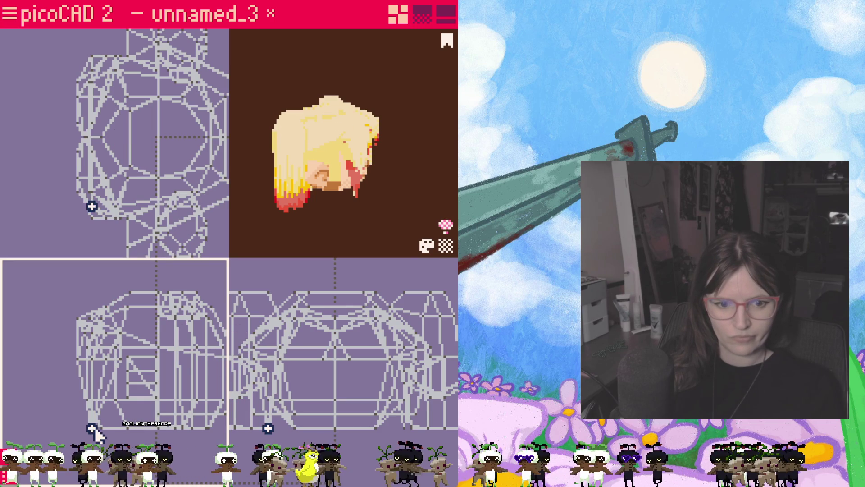
pyautogui.moveTo(350, 245)
pyautogui.mouseDown()
pyautogui.moveTo(267, 234)
pyautogui.moveTo(297, 230)
pyautogui.moveTo(296, 239)
pyautogui.mouseUp()
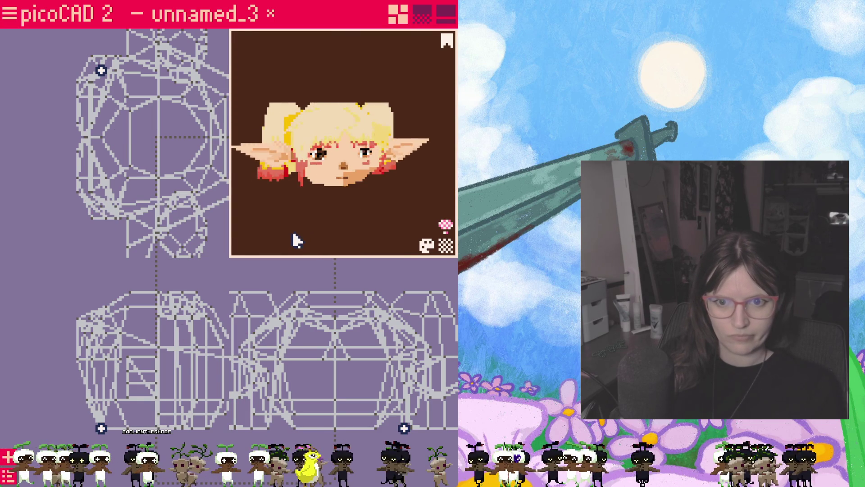
pyautogui.scroll(4, 340, 199)
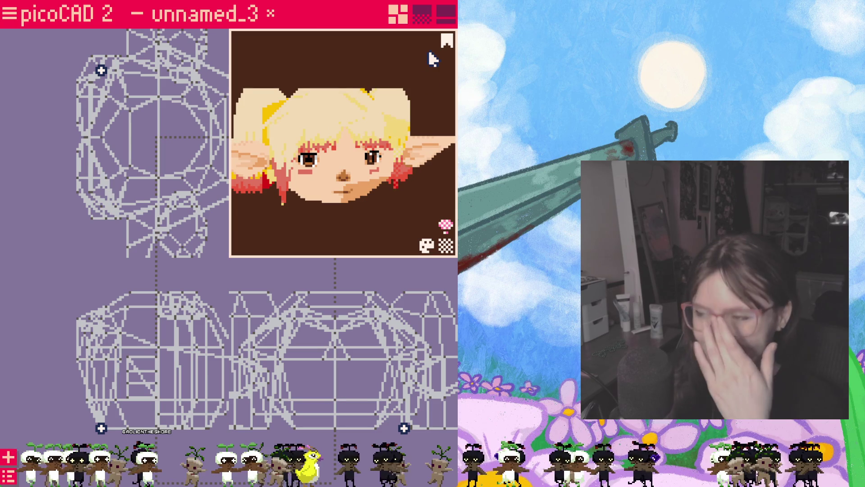
pyautogui.moveTo(416, 80)
pyautogui.mouseDown()
pyautogui.moveTo(315, 204)
pyautogui.moveTo(359, 161)
pyautogui.moveTo(348, 222)
pyautogui.moveTo(284, 212)
pyautogui.moveTo(347, 207)
pyautogui.moveTo(277, 207)
pyautogui.moveTo(306, 159)
pyautogui.moveTo(349, 122)
pyautogui.mouseUp()
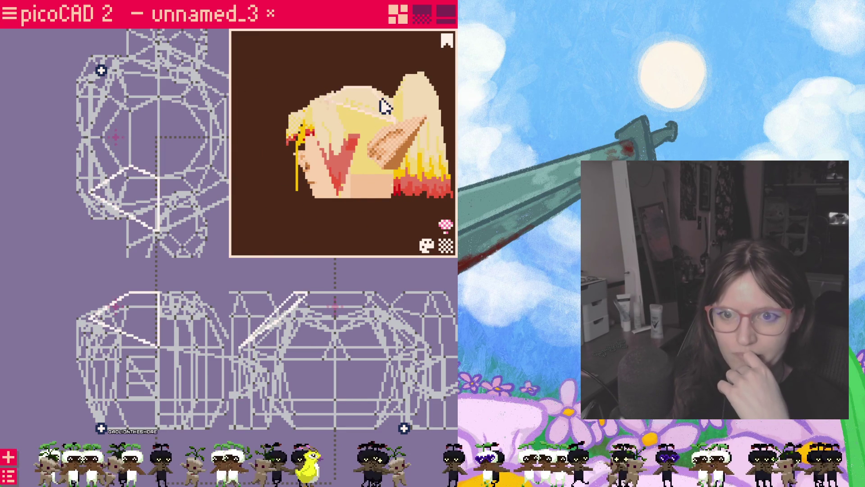
pyautogui.moveTo(350, 222)
pyautogui.mouseDown()
pyautogui.moveTo(328, 147)
pyautogui.moveTo(322, 235)
pyautogui.moveTo(296, 234)
pyautogui.moveTo(392, 77)
pyautogui.mouseUp()
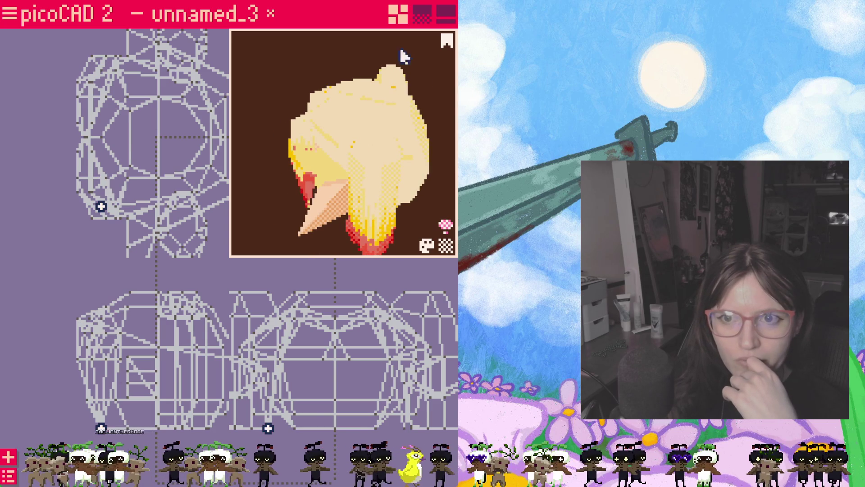
pyautogui.click(426, 24)
# - Reposition the two UV triangles, placing the flipped one near the texture's top-left
pyautogui.moveTo(173, 235)
pyautogui.mouseDown()
pyautogui.moveTo(203, 216)
pyautogui.moveTo(211, 149)
pyautogui.mouseUp()
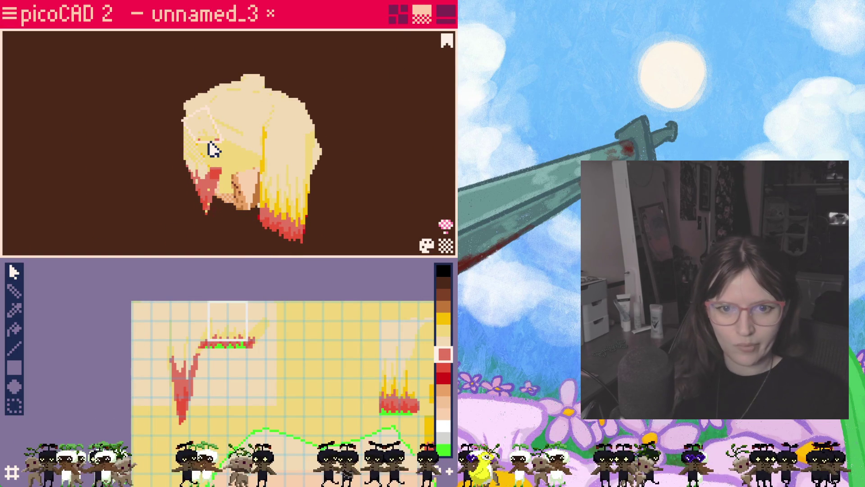
pyautogui.moveTo(153, 204)
pyautogui.mouseDown()
pyautogui.moveTo(251, 230)
pyautogui.moveTo(197, 129)
pyautogui.moveTo(247, 209)
pyautogui.moveTo(290, 195)
pyautogui.mouseUp()
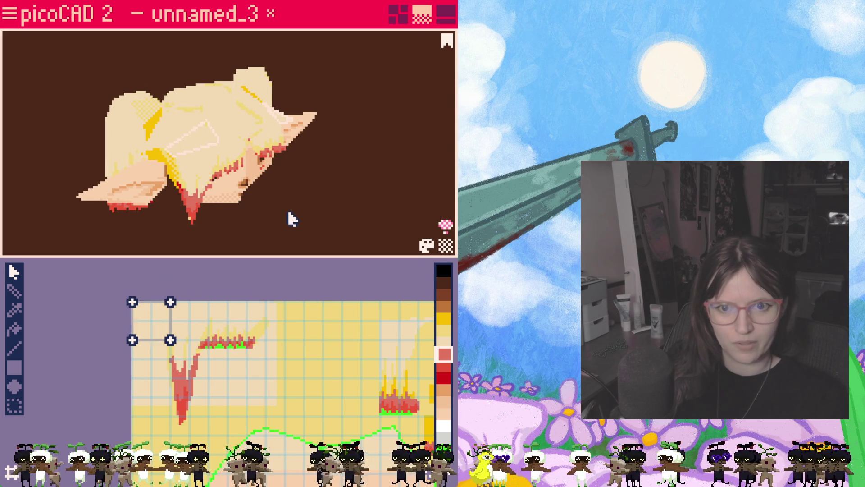
pyautogui.moveTo(293, 219); pyautogui.dragTo(252, 139, button='right')
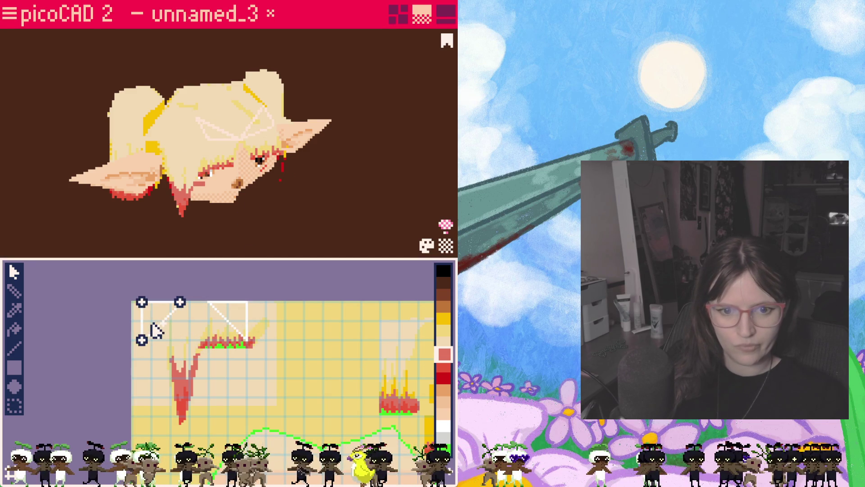
pyautogui.moveTo(243, 324)
pyautogui.mouseDown()
pyautogui.moveTo(193, 325)
pyautogui.moveTo(382, 334)
pyautogui.moveTo(257, 342)
pyautogui.moveTo(344, 399)
pyautogui.moveTo(343, 391)
pyautogui.mouseUp()
pyautogui.moveTo(250, 389); pyautogui.dragTo(324, 343)
pyautogui.moveTo(275, 225)
pyautogui.mouseDown(button='right')
pyautogui.moveTo(248, 174)
pyautogui.moveTo(257, 157)
pyautogui.mouseUp(button='right')
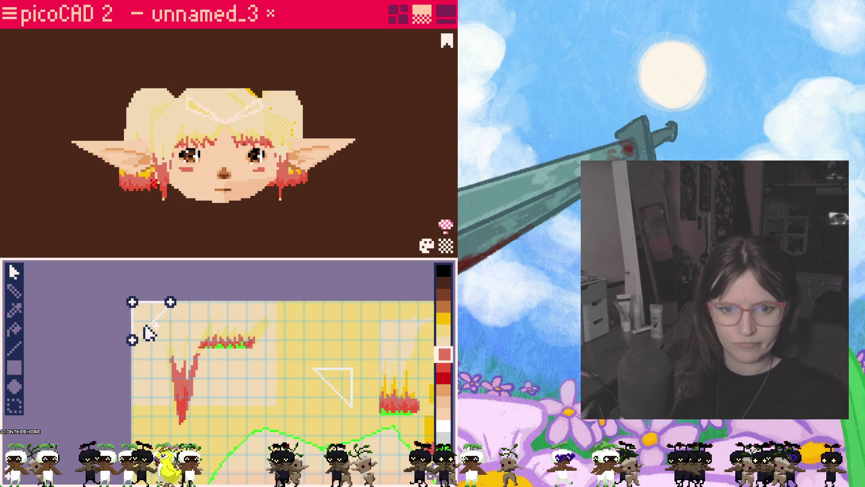
pyautogui.moveTo(347, 404)
pyautogui.mouseDown()
pyautogui.moveTo(319, 382)
pyautogui.moveTo(167, 340)
pyautogui.moveTo(195, 343)
pyautogui.moveTo(252, 385)
pyautogui.mouseUp()
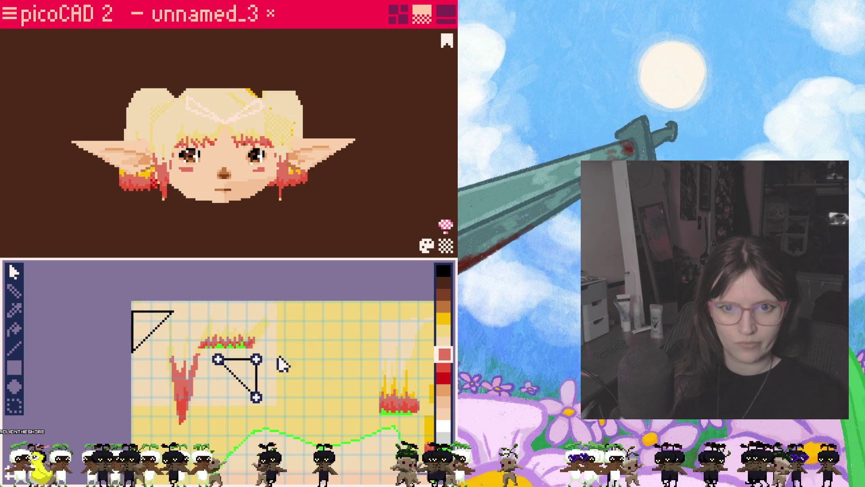
pyautogui.click(289, 236)
# - Move the UV squares of two top-of-head faces into the pale texture corner
pyautogui.moveTo(284, 235)
pyautogui.mouseDown(button='right')
pyautogui.moveTo(248, 253)
pyautogui.moveTo(249, 209)
pyautogui.mouseUp(button='right')
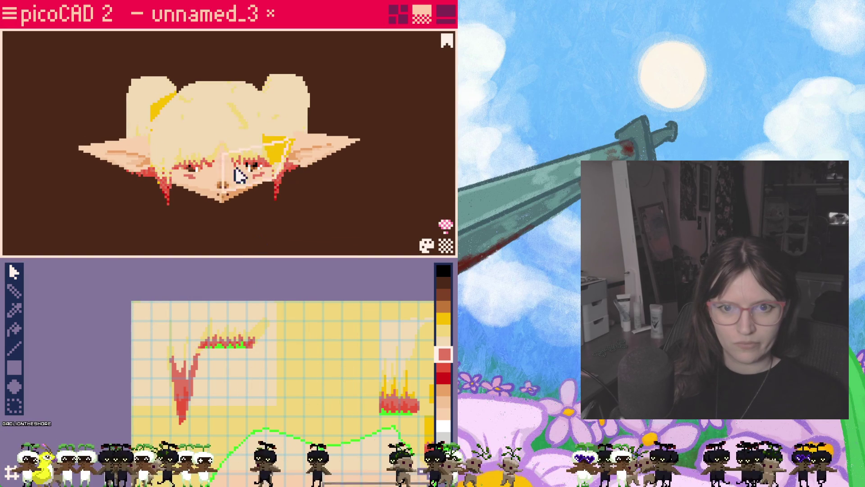
pyautogui.click(226, 120)
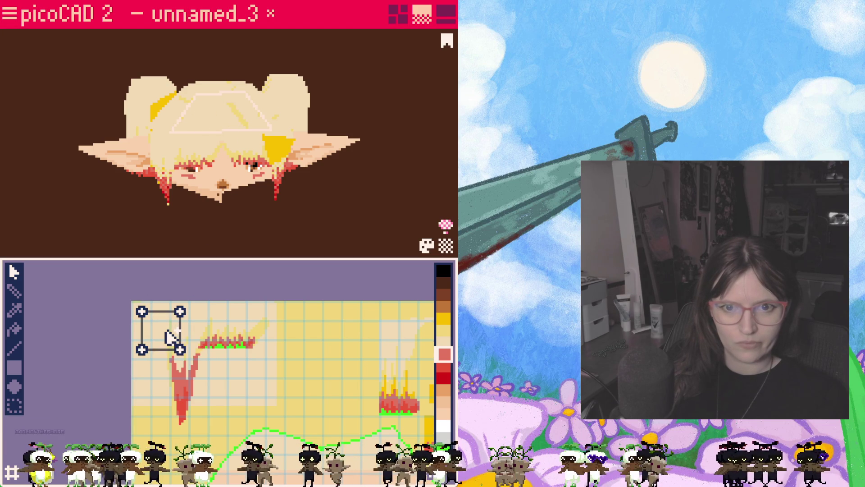
pyautogui.moveTo(179, 350); pyautogui.dragTo(171, 342)
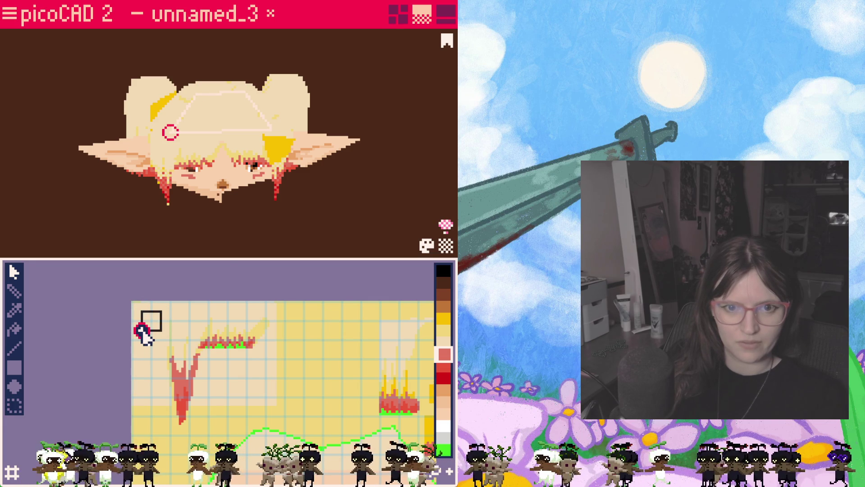
pyautogui.click(180, 121)
pyautogui.moveTo(170, 346); pyautogui.dragTo(160, 335)
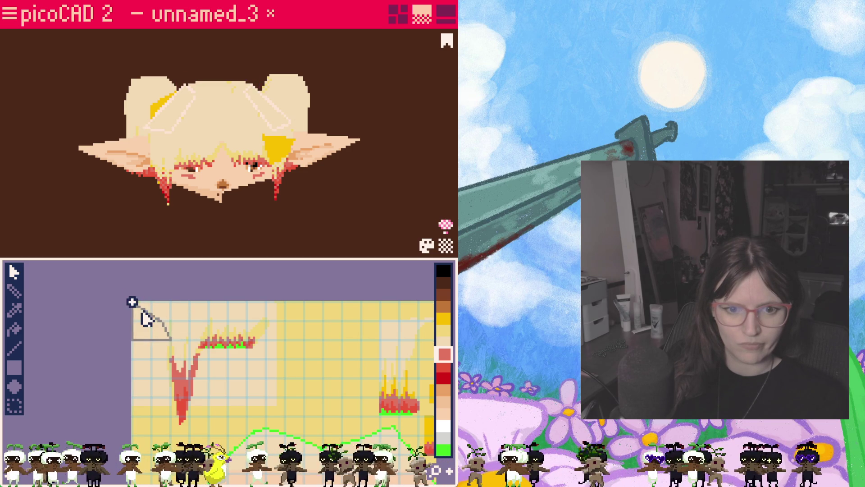
pyautogui.moveTo(235, 232)
pyautogui.mouseDown(button='right')
pyautogui.moveTo(150, 243)
pyautogui.moveTo(193, 208)
pyautogui.moveTo(215, 119)
pyautogui.mouseUp(button='right')
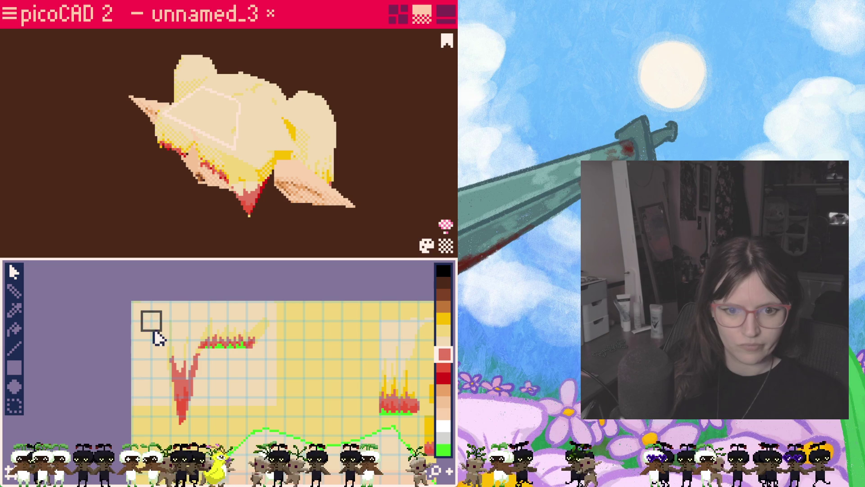
pyautogui.scroll(3, 152, 328)
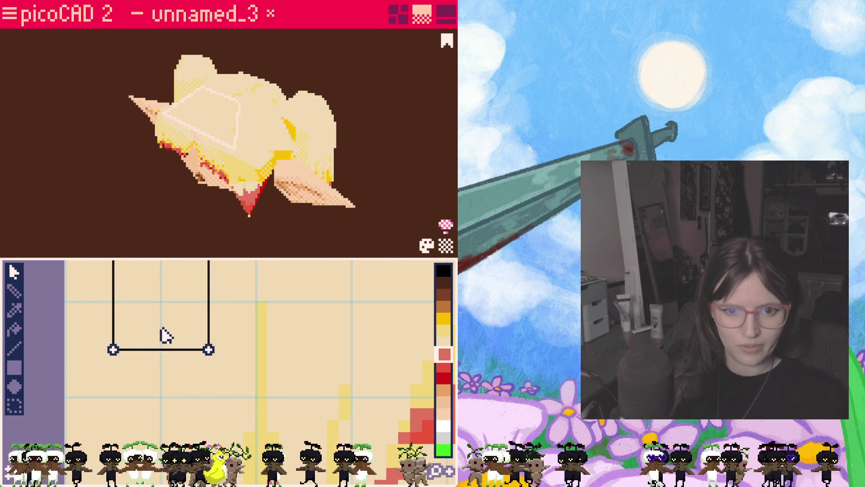
# - Lower the UV face's top corners and pull its bottom corners inward into a trapezoid
pyautogui.scroll(-1, 166, 333)
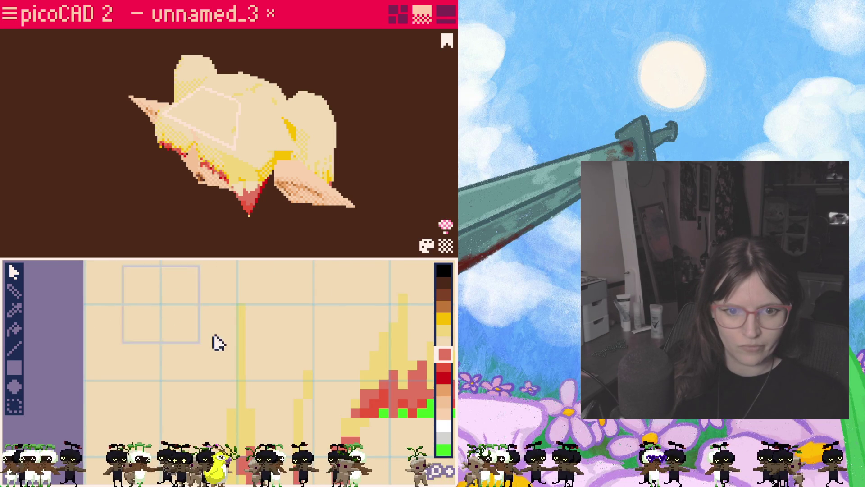
pyautogui.moveTo(221, 314)
pyautogui.mouseDown(button='middle')
pyautogui.moveTo(232, 322)
pyautogui.moveTo(230, 348)
pyautogui.mouseUp(button='middle')
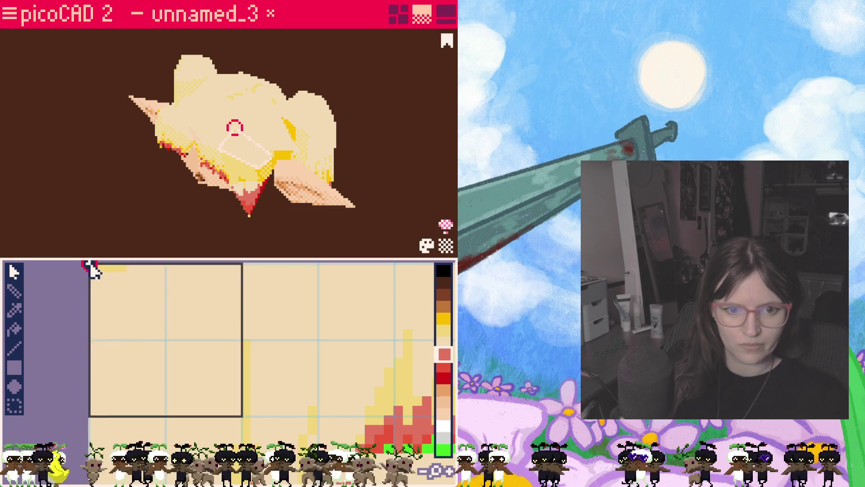
pyautogui.moveTo(93, 270); pyautogui.dragTo(110, 297)
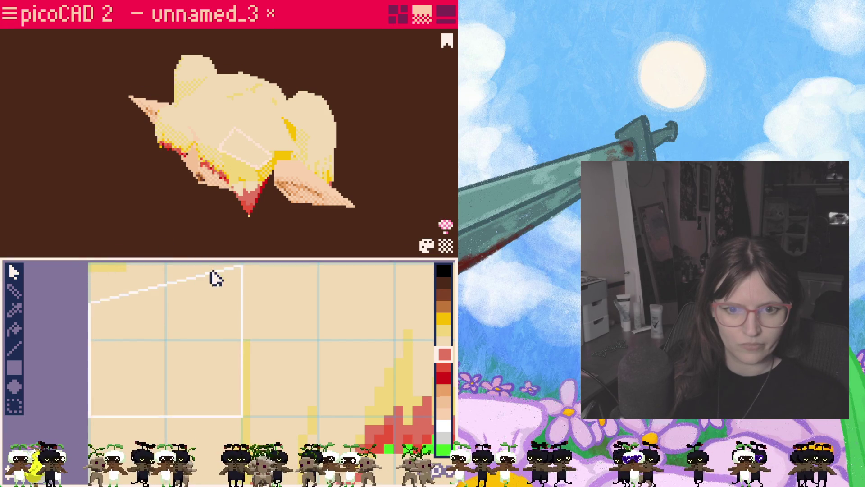
pyautogui.moveTo(240, 269); pyautogui.dragTo(239, 300)
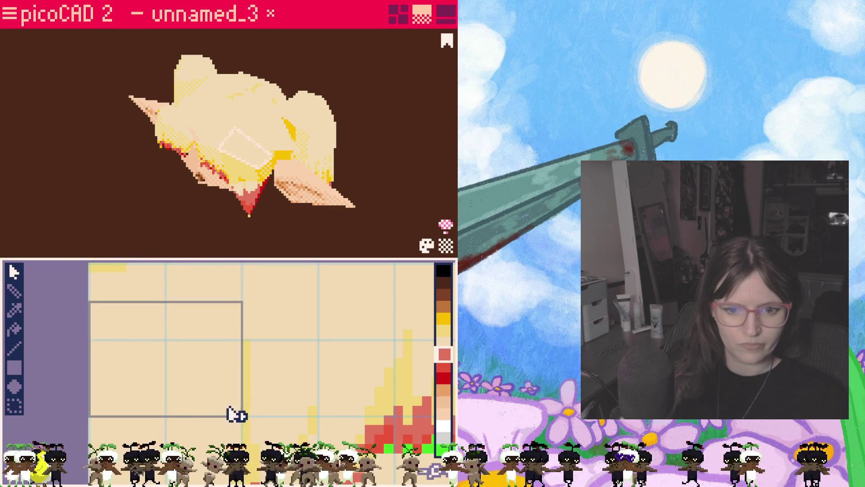
pyautogui.moveTo(240, 415); pyautogui.dragTo(204, 415)
pyautogui.moveTo(89, 415); pyautogui.dragTo(128, 415)
pyautogui.click(201, 146)
pyautogui.scroll(-2, 288, 342)
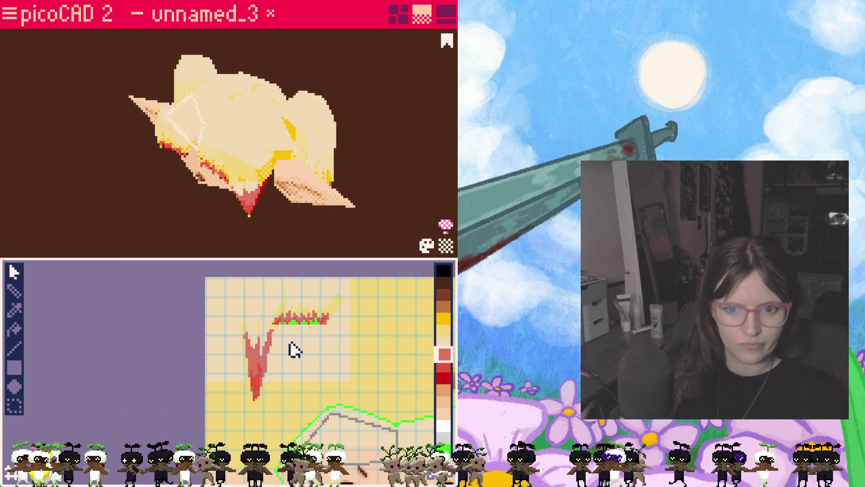
pyautogui.moveTo(343, 386)
pyautogui.mouseDown(button='middle')
pyautogui.moveTo(330, 361)
pyautogui.moveTo(260, 333)
pyautogui.mouseUp(button='middle')
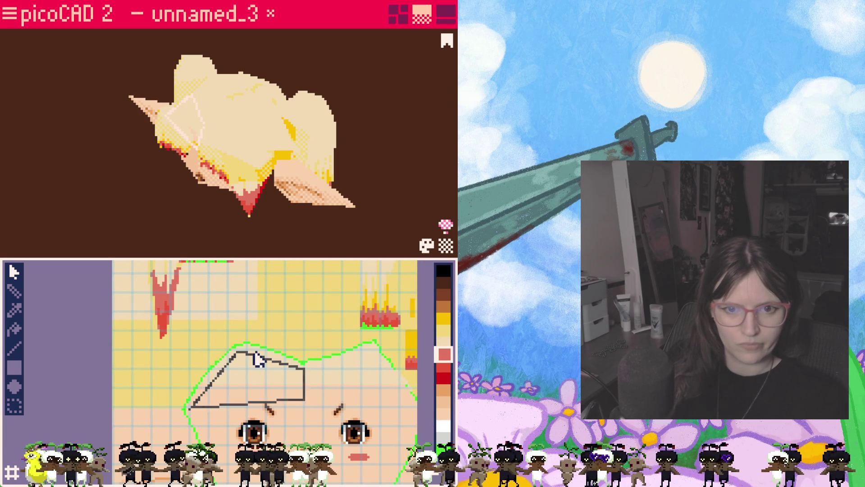
pyautogui.scroll(5, 203, 149)
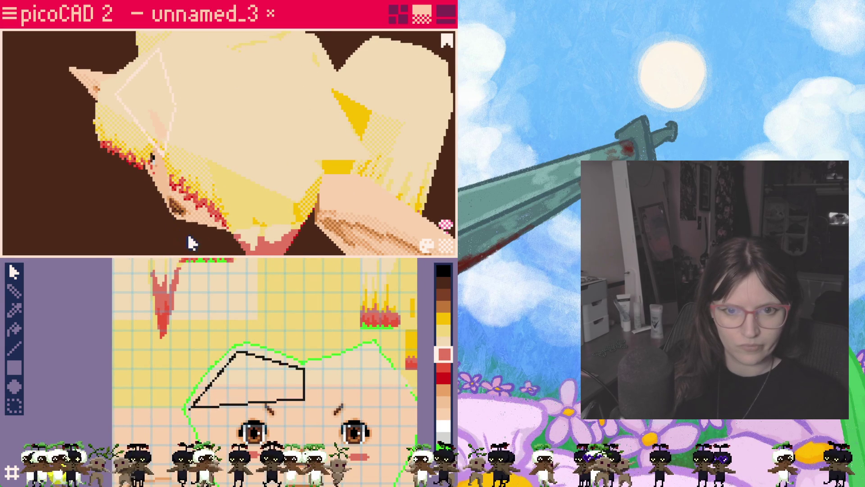
pyautogui.moveTo(145, 226)
pyautogui.mouseDown(button='right')
pyautogui.moveTo(218, 94)
pyautogui.moveTo(207, 135)
pyautogui.moveTo(135, 213)
pyautogui.mouseUp(button='right')
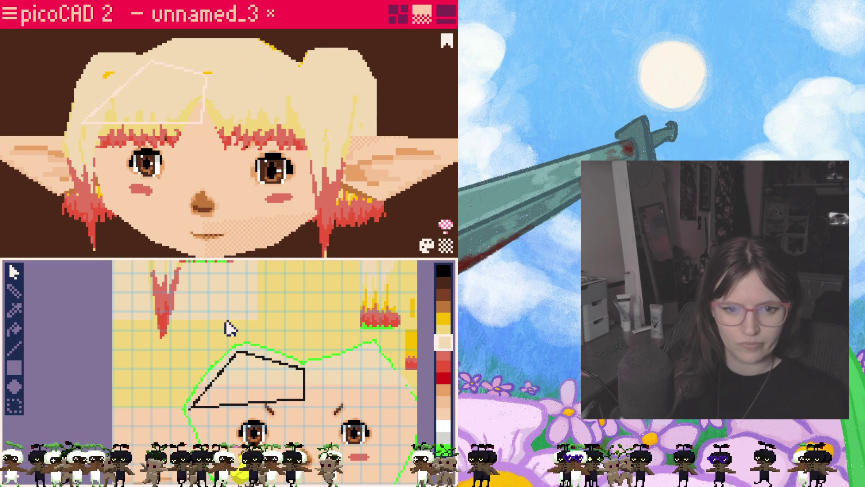
pyautogui.click(240, 211)
pyautogui.moveTo(239, 211)
pyautogui.mouseDown(button='right')
pyautogui.moveTo(170, 284)
pyautogui.moveTo(231, 399)
pyautogui.mouseUp(button='right')
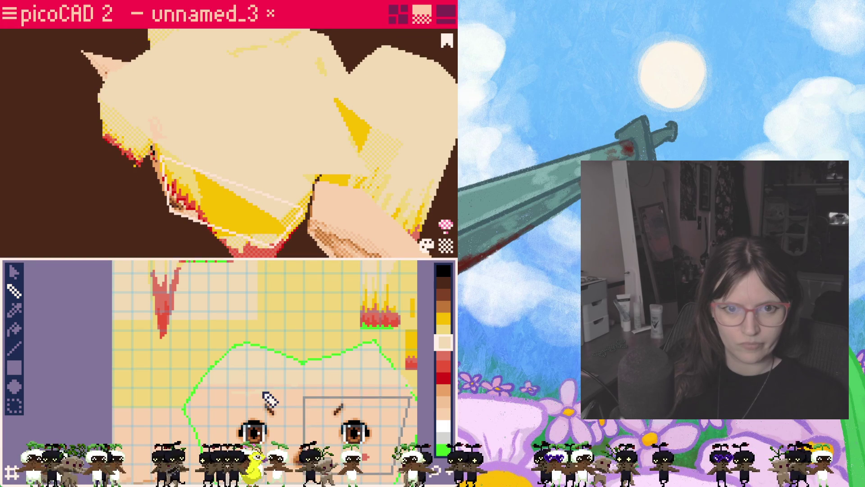
pyautogui.moveTo(216, 235)
pyautogui.mouseDown(button='right')
pyautogui.moveTo(160, 195)
pyautogui.moveTo(207, 132)
pyautogui.moveTo(208, 110)
pyautogui.moveTo(194, 164)
pyautogui.moveTo(216, 207)
pyautogui.mouseUp(button='right')
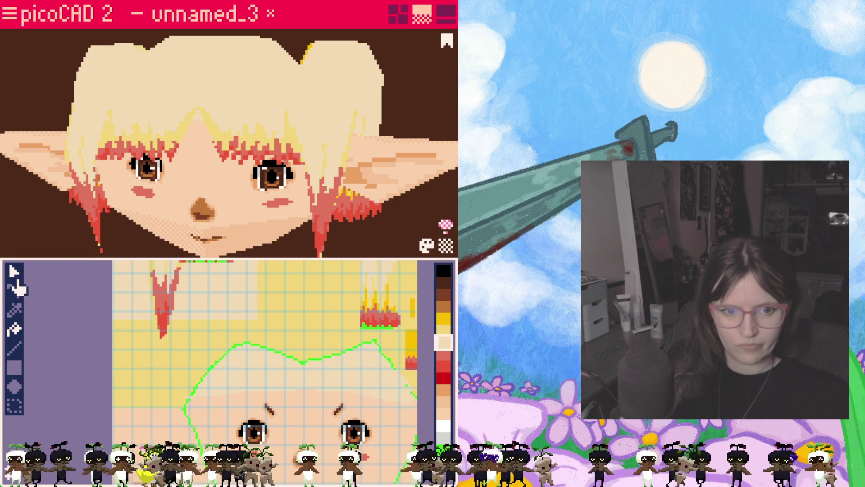
# - Select the face around the left eye and pick the light tan paint colour
pyautogui.click(13, 271)
pyautogui.click(197, 209)
pyautogui.moveTo(197, 209)
pyautogui.mouseDown(button='right')
pyautogui.moveTo(218, 183)
pyautogui.moveTo(213, 193)
pyautogui.mouseUp(button='right')
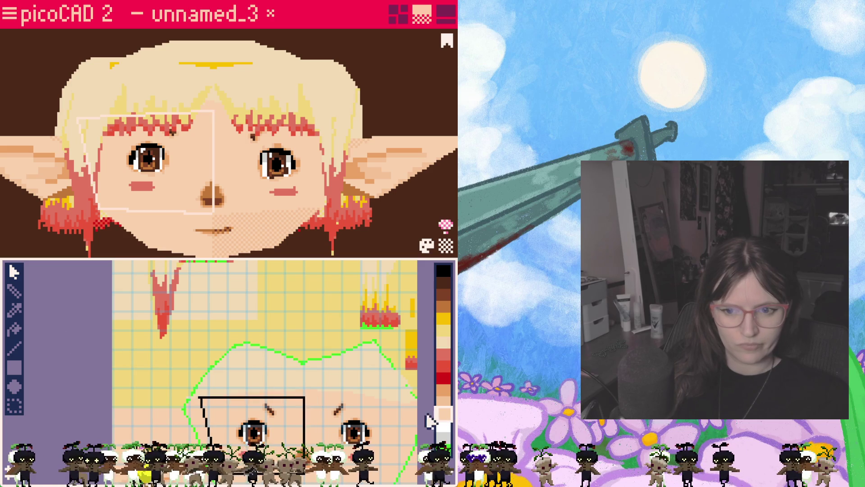
pyautogui.click(14, 291)
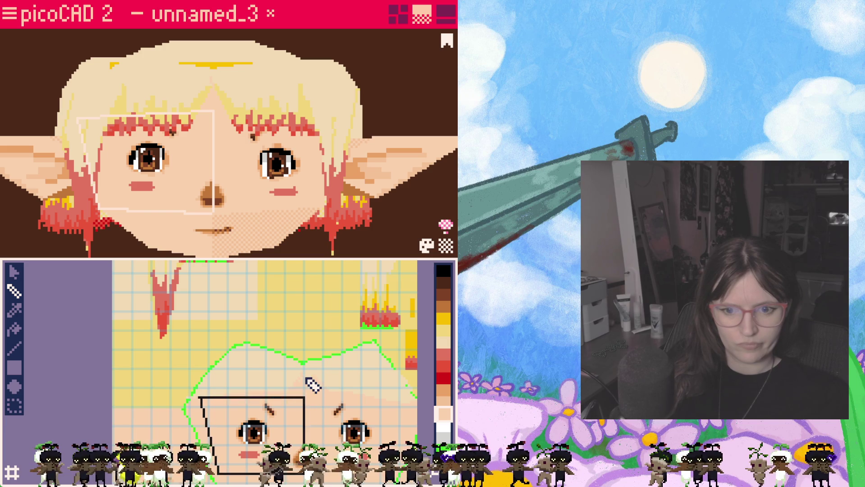
pyautogui.moveTo(320, 253)
pyautogui.mouseDown(button='right')
pyautogui.moveTo(325, 239)
pyautogui.moveTo(305, 259)
pyautogui.moveTo(271, 239)
pyautogui.moveTo(155, 277)
pyautogui.moveTo(286, 253)
pyautogui.moveTo(277, 293)
pyautogui.mouseUp(button='right')
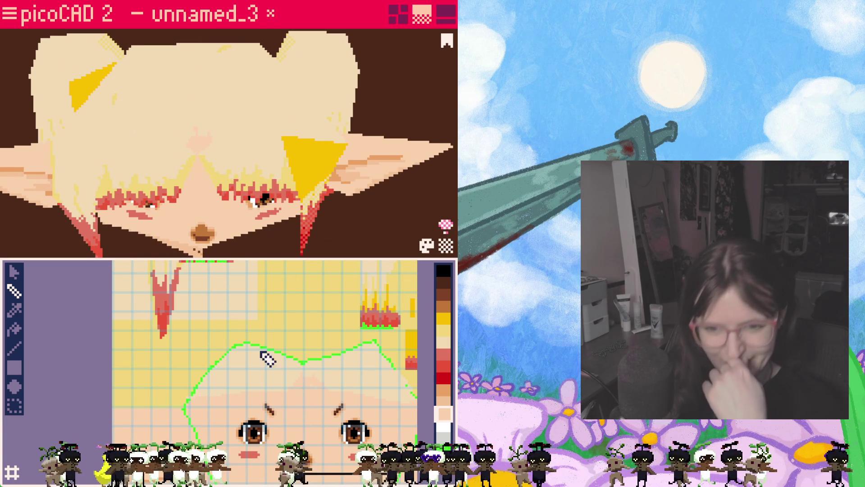
pyautogui.click(443, 342)
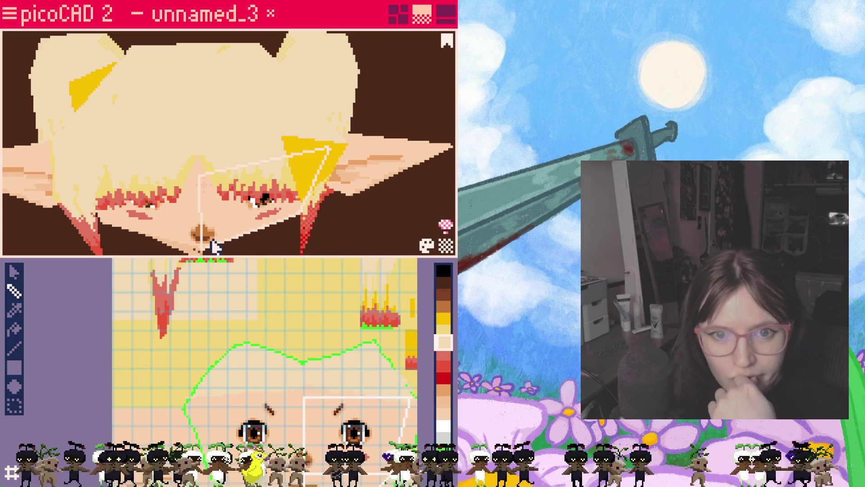
pyautogui.moveTo(230, 234); pyautogui.dragTo(225, 177, button='right')
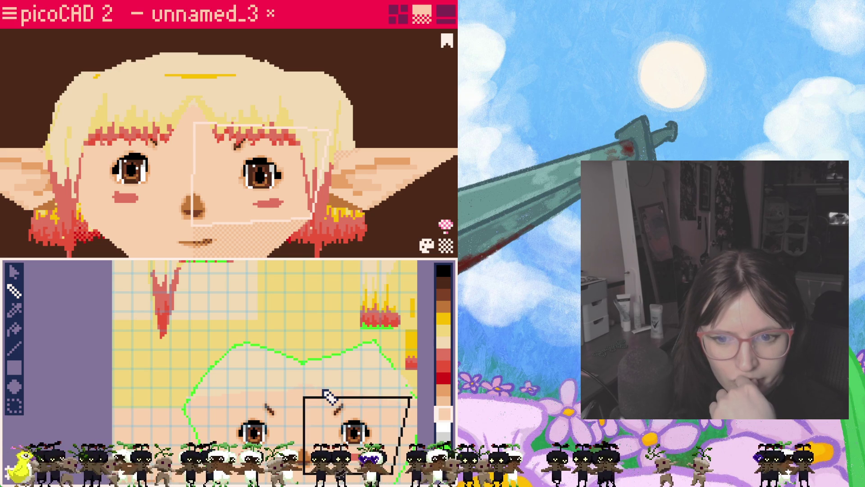
# - Select a face on the right ear's hair piece, then switch to the four-view layout with the overview open
pyautogui.scroll(-5, 299, 243)
pyautogui.moveTo(268, 245)
pyautogui.mouseDown(button='right')
pyautogui.moveTo(280, 239)
pyautogui.moveTo(269, 226)
pyautogui.moveTo(336, 231)
pyautogui.moveTo(218, 226)
pyautogui.moveTo(299, 228)
pyautogui.moveTo(246, 222)
pyautogui.moveTo(257, 195)
pyautogui.moveTo(239, 178)
pyautogui.moveTo(239, 223)
pyautogui.mouseUp(button='right')
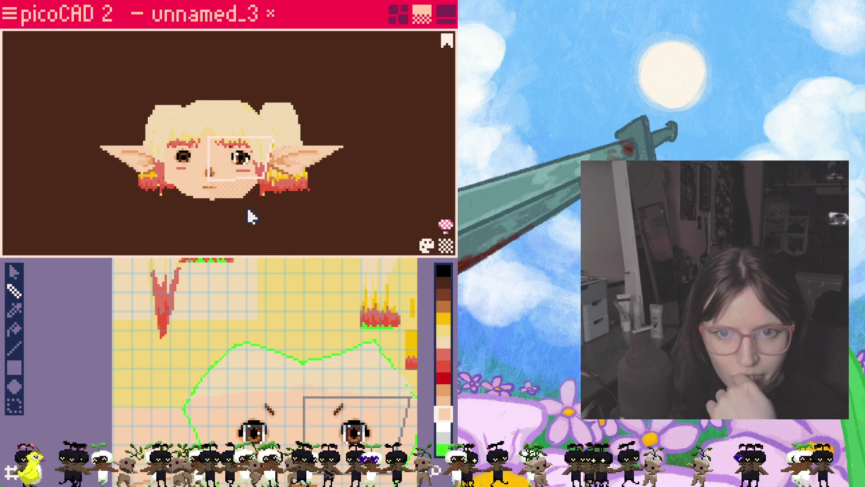
pyautogui.click(285, 132)
pyautogui.click(13, 18)
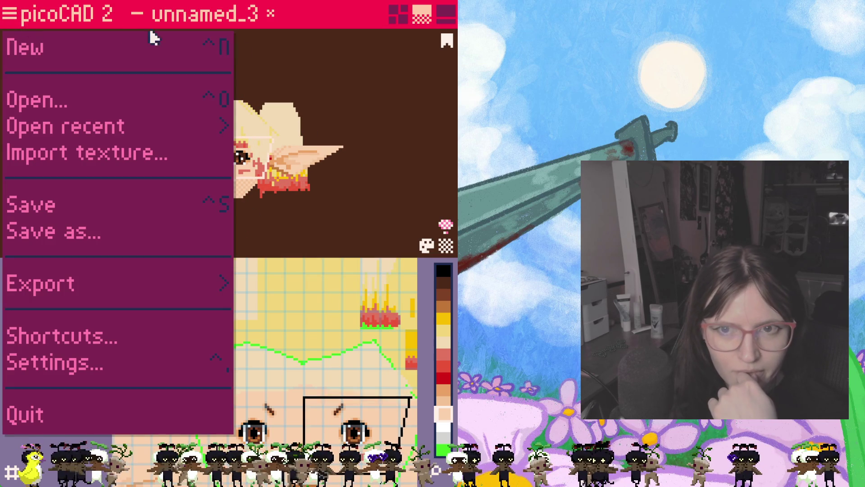
pyautogui.click(400, 15)
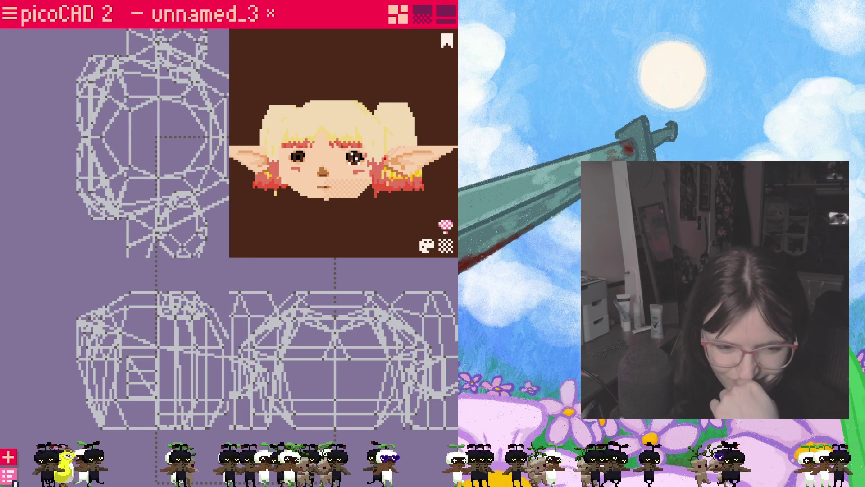
pyautogui.click(8, 476)
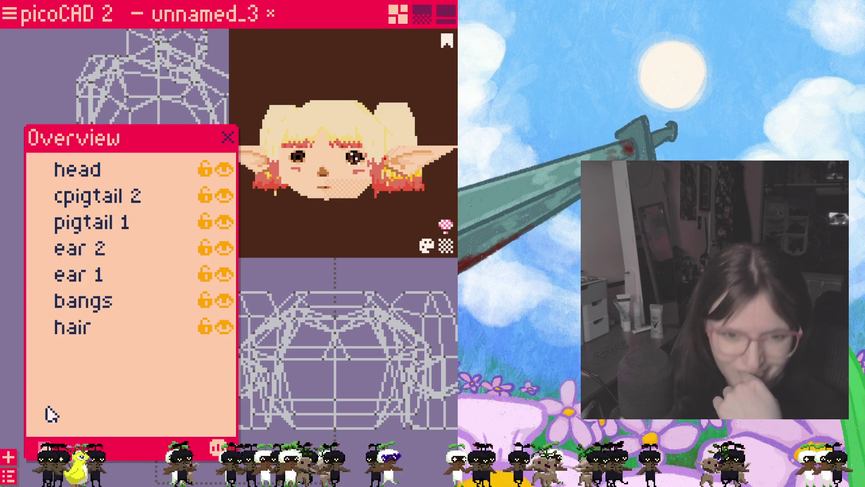
# - Set pigtail 1 and a second mesh to double sided via Mesh properties, then close the list
pyautogui.rightClick(111, 208)
pyautogui.click(410, 128)
pyautogui.rightClick(404, 128)
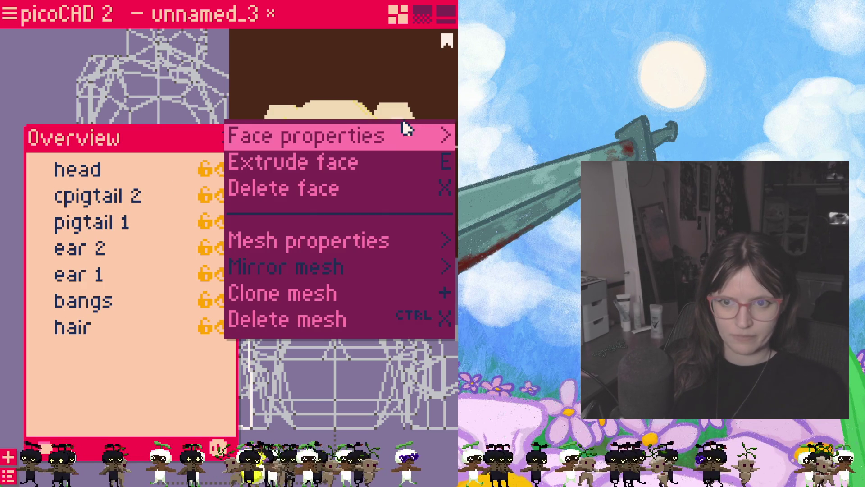
pyautogui.click(386, 247)
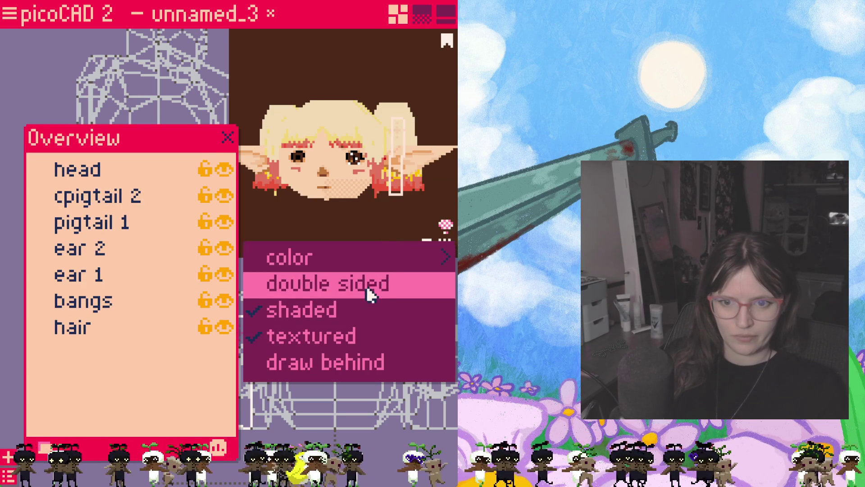
pyautogui.click(371, 293)
pyautogui.rightClick(279, 129)
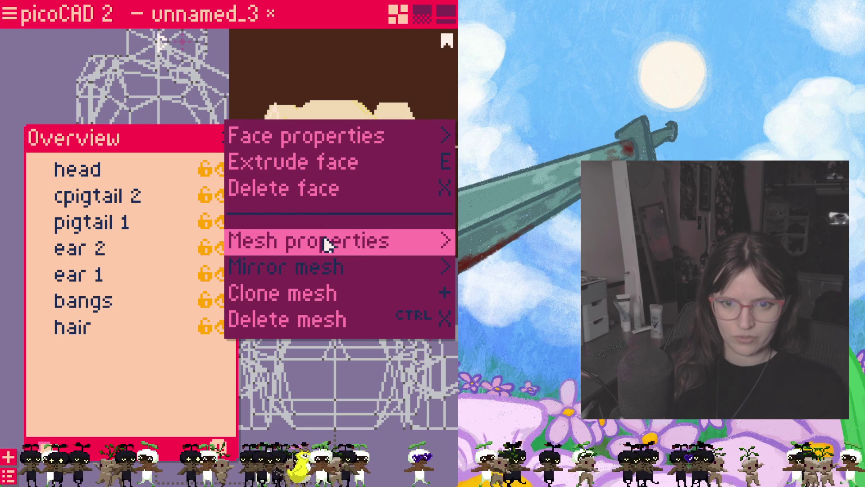
pyautogui.click(328, 242)
pyautogui.click(332, 276)
pyautogui.moveTo(318, 224)
pyautogui.mouseDown()
pyautogui.moveTo(373, 232)
pyautogui.moveTo(357, 234)
pyautogui.mouseUp()
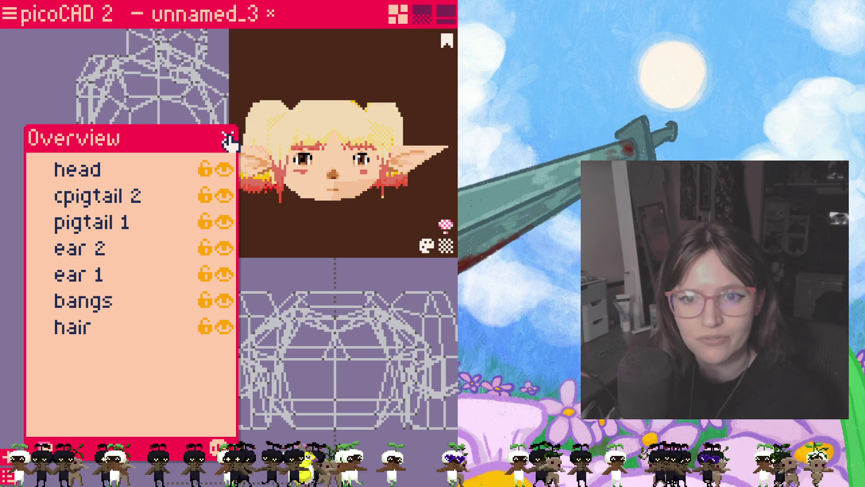
pyautogui.click(227, 138)
# - Save the model as unnamed_3
pyautogui.click(8, 14)
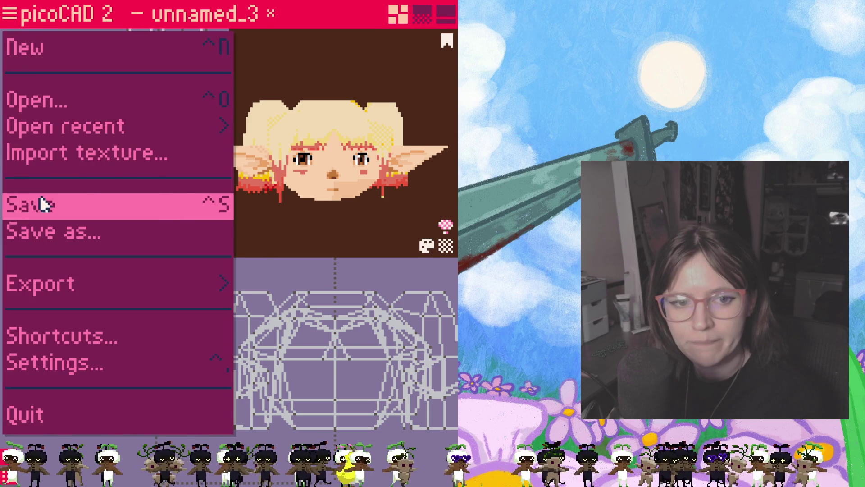
pyautogui.click(42, 203)
pyautogui.scroll(2, 322, 107)
pyautogui.moveTo(360, 199); pyautogui.dragTo(315, 209)
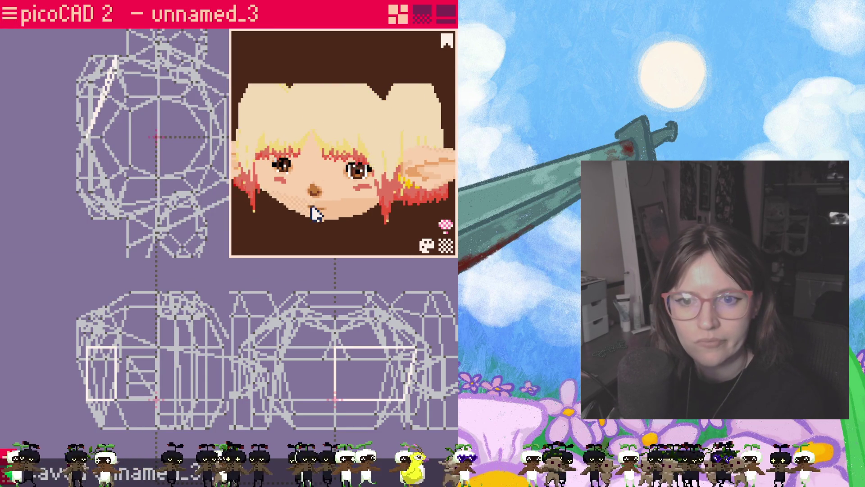
pyautogui.click(373, 147)
# - Expand the preview to full size and spin the head to view its front and top
pyautogui.press('Tab')
pyautogui.moveTo(332, 236)
pyautogui.mouseDown(button='right')
pyautogui.moveTo(309, 314)
pyautogui.moveTo(229, 401)
pyautogui.moveTo(259, 408)
pyautogui.moveTo(256, 383)
pyautogui.moveTo(185, 401)
pyautogui.moveTo(277, 373)
pyautogui.moveTo(354, 390)
pyautogui.moveTo(109, 402)
pyautogui.moveTo(120, 400)
pyautogui.mouseUp(button='right')
pyautogui.moveTo(212, 326)
pyautogui.mouseDown(button='right')
pyautogui.moveTo(198, 415)
pyautogui.moveTo(167, 411)
pyautogui.moveTo(305, 405)
pyautogui.moveTo(295, 386)
pyautogui.mouseUp(button='right')
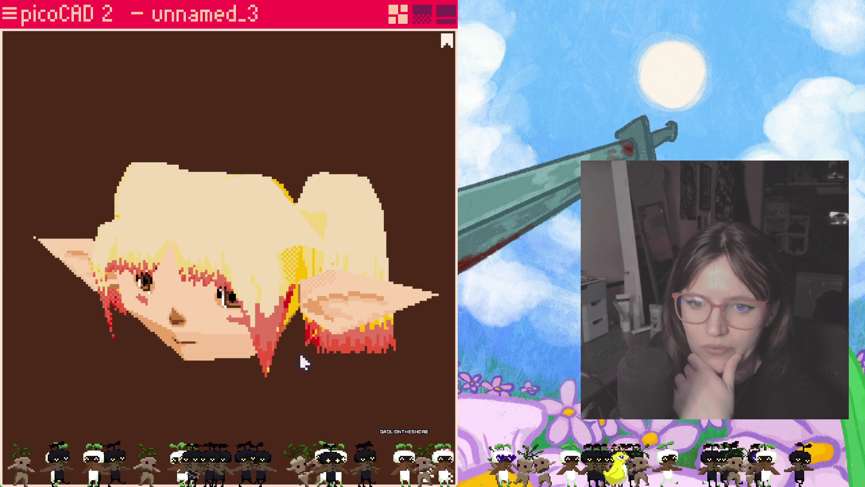
pyautogui.moveTo(301, 304)
pyautogui.mouseDown(button='right')
pyautogui.moveTo(220, 356)
pyautogui.moveTo(193, 304)
pyautogui.moveTo(64, 334)
pyautogui.moveTo(282, 317)
pyautogui.moveTo(207, 348)
pyautogui.moveTo(264, 400)
pyautogui.moveTo(263, 325)
pyautogui.moveTo(278, 344)
pyautogui.moveTo(396, 257)
pyautogui.moveTo(332, 209)
pyautogui.moveTo(342, 319)
pyautogui.moveTo(249, 257)
pyautogui.moveTo(154, 284)
pyautogui.mouseUp(button='right')
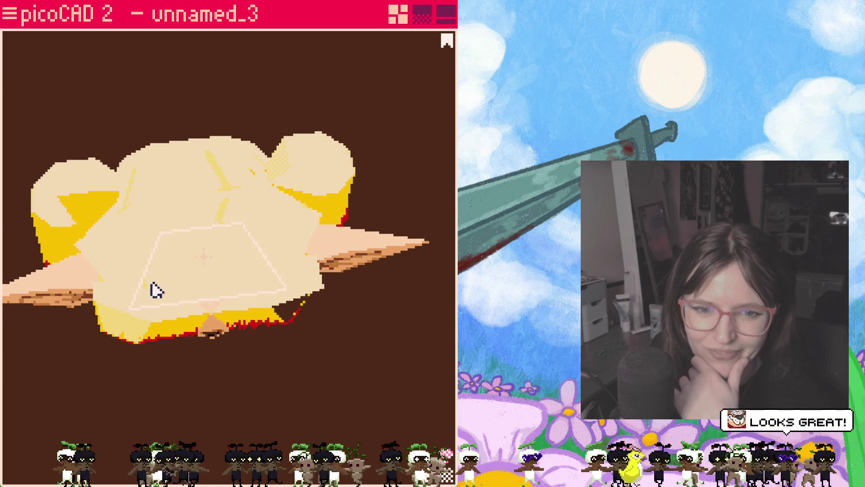
pyautogui.click(431, 18)
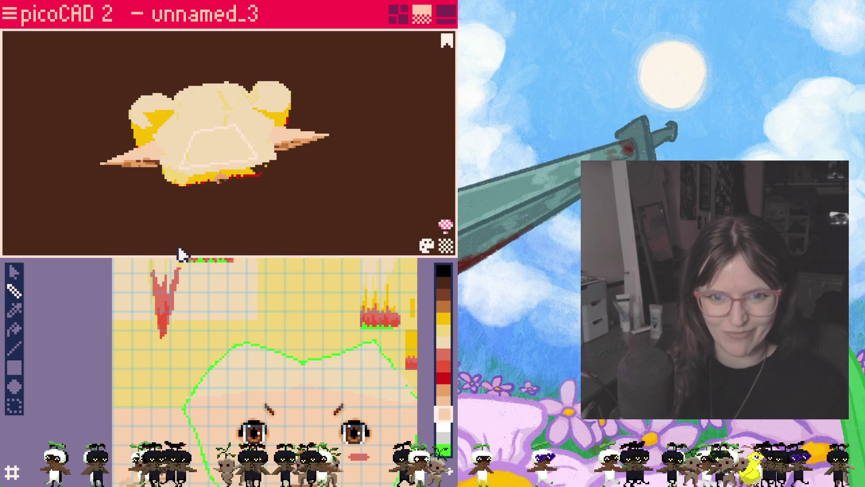
# - Select a lower head face and drag its UV points into a tall, narrow quad on the skin
pyautogui.moveTo(218, 328); pyautogui.dragTo(227, 416, button='right')
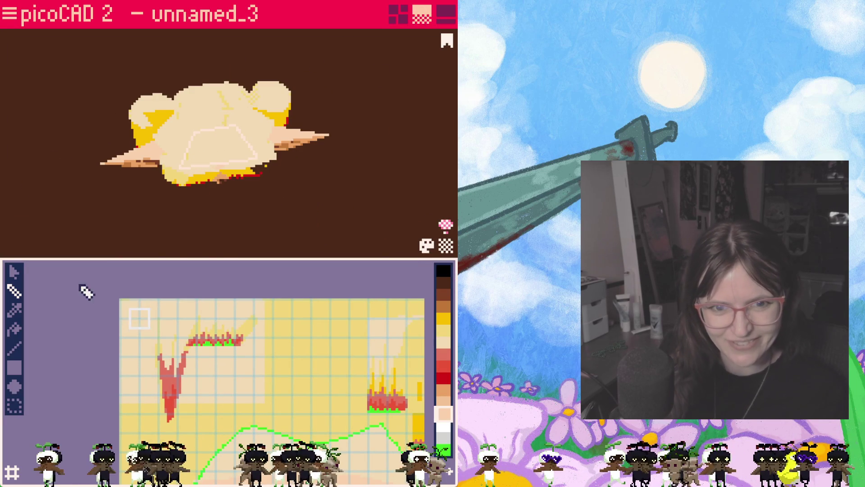
pyautogui.scroll(4, 145, 344)
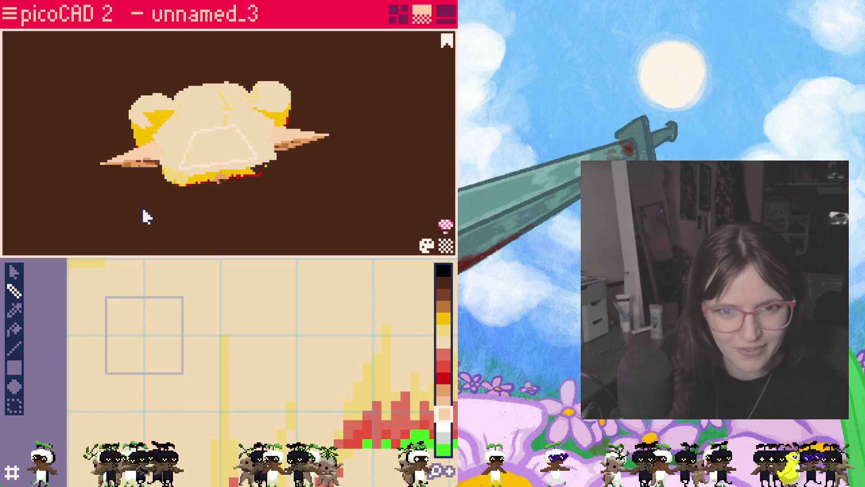
pyautogui.click(180, 154)
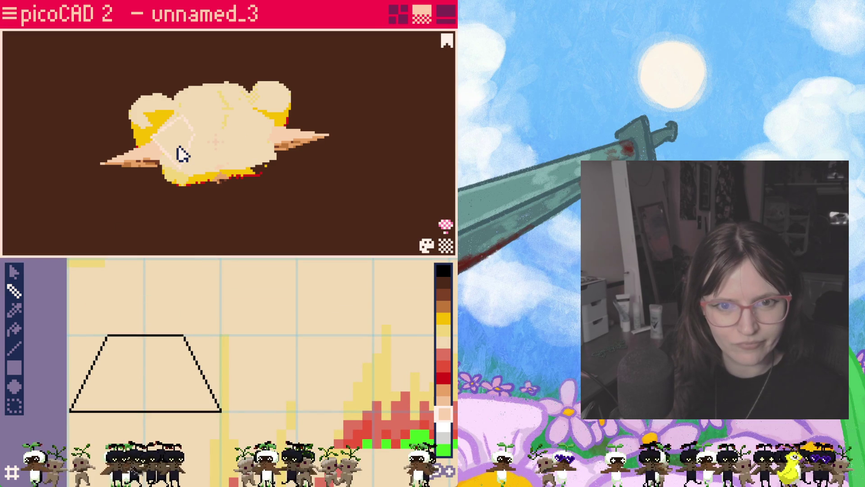
pyautogui.click(176, 172)
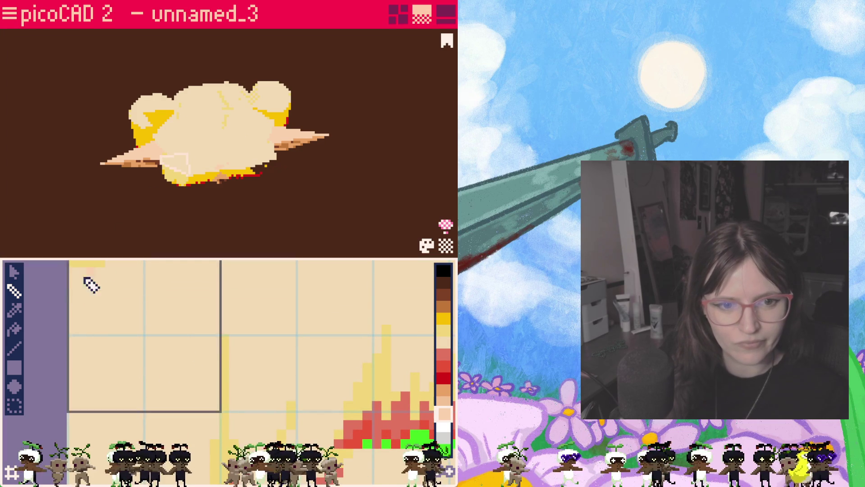
pyautogui.click(13, 272)
pyautogui.moveTo(166, 299); pyautogui.dragTo(162, 328)
pyautogui.moveTo(219, 303)
pyautogui.mouseDown()
pyautogui.moveTo(202, 338)
pyautogui.moveTo(221, 310)
pyautogui.mouseUp()
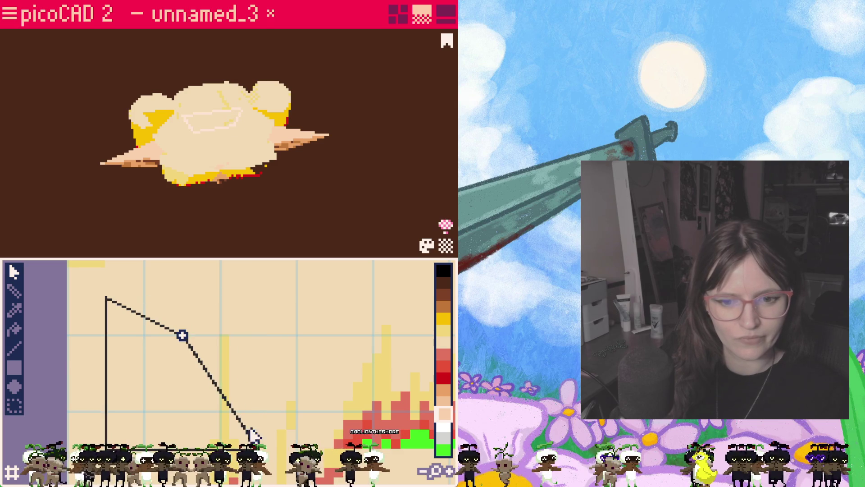
# - Select the top face of the head and orbit to view it from above and the side
pyautogui.click(228, 106)
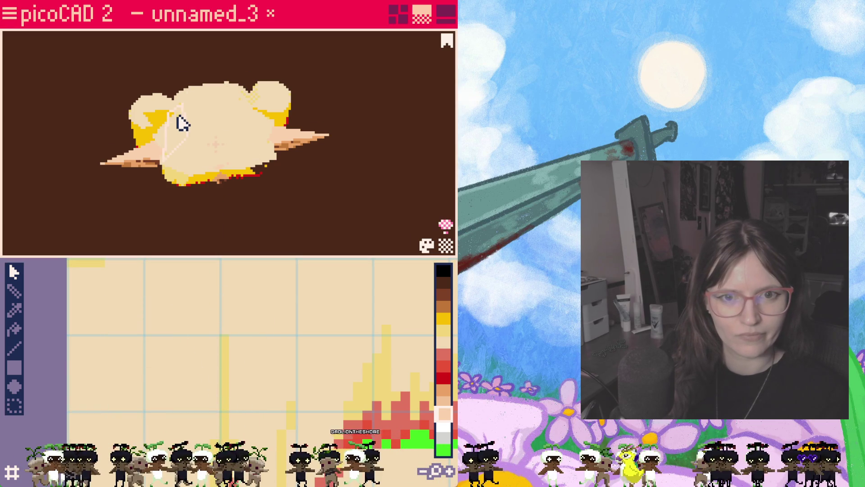
pyautogui.scroll(-2, 215, 201)
pyautogui.moveTo(193, 215)
pyautogui.mouseDown(button='right')
pyautogui.moveTo(321, 201)
pyautogui.moveTo(204, 164)
pyautogui.mouseUp(button='right')
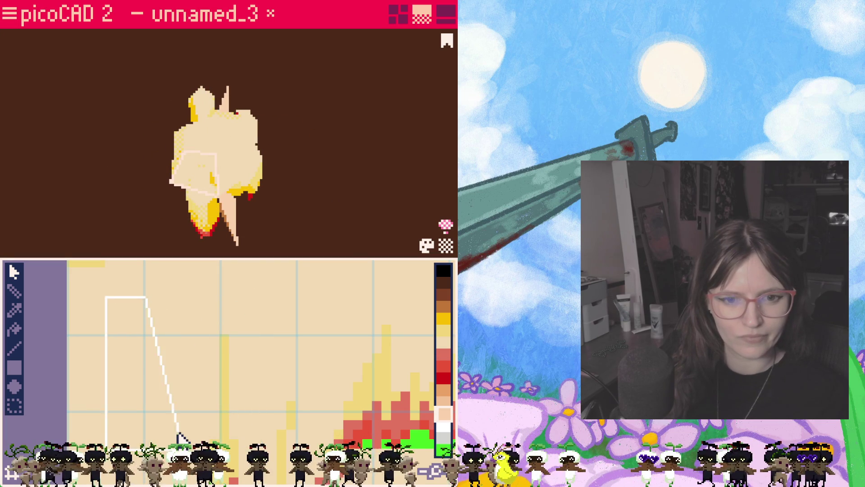
pyautogui.moveTo(109, 225)
pyautogui.mouseDown(button='right')
pyautogui.moveTo(188, 220)
pyautogui.moveTo(241, 202)
pyautogui.moveTo(251, 180)
pyautogui.mouseUp(button='right')
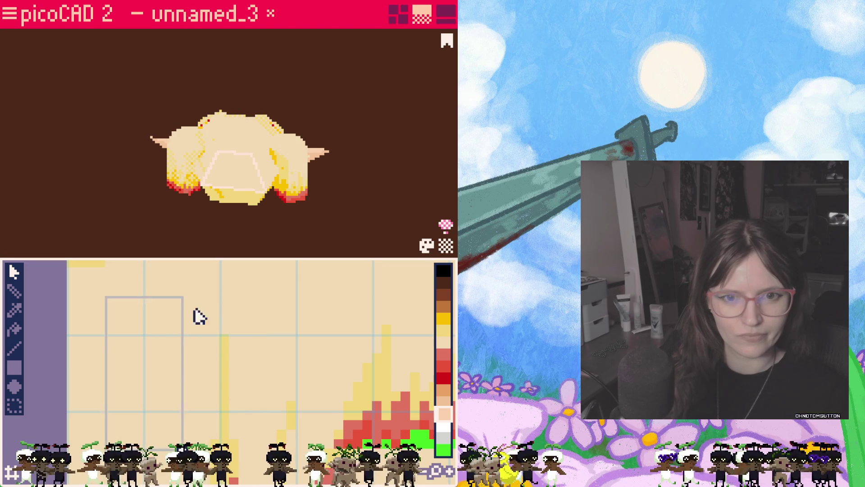
pyautogui.moveTo(216, 234); pyautogui.dragTo(218, 180, button='right')
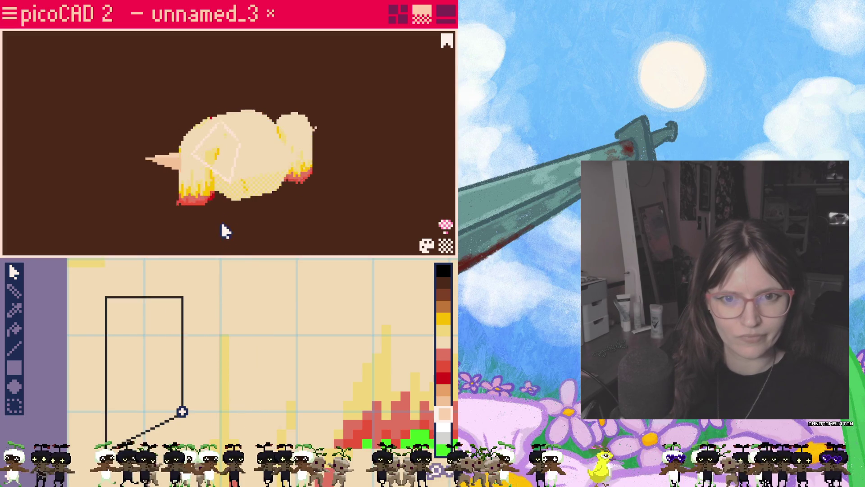
pyautogui.moveTo(222, 228); pyautogui.dragTo(247, 225, button='right')
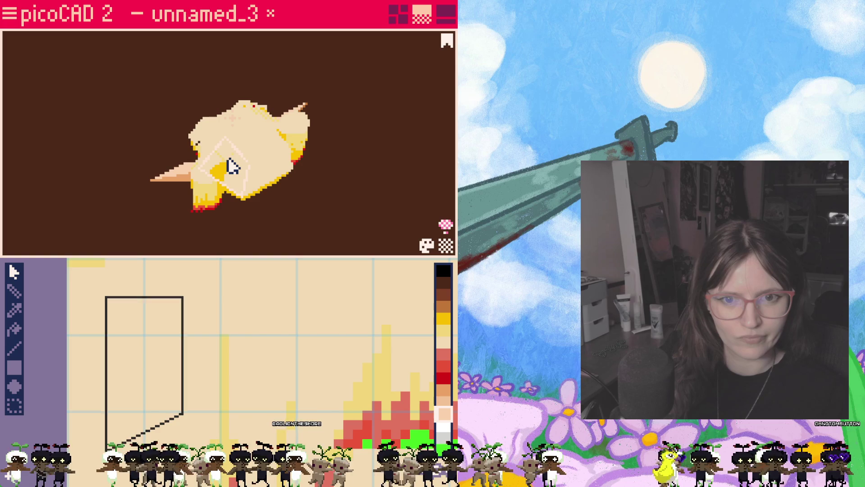
# - Orbit around the head from several close angles, selecting a side face along the way
pyautogui.scroll(5, 243, 176)
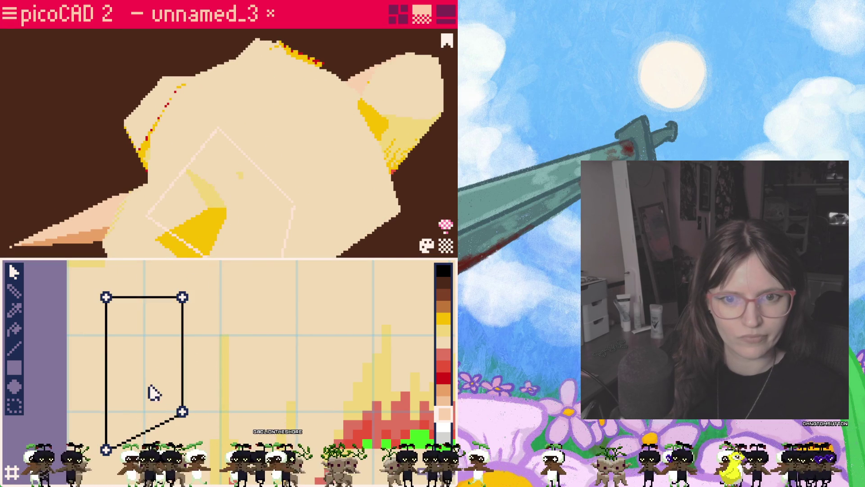
pyautogui.moveTo(290, 238)
pyautogui.mouseDown(button='right')
pyautogui.moveTo(367, 193)
pyautogui.moveTo(295, 173)
pyautogui.moveTo(305, 103)
pyautogui.mouseUp(button='right')
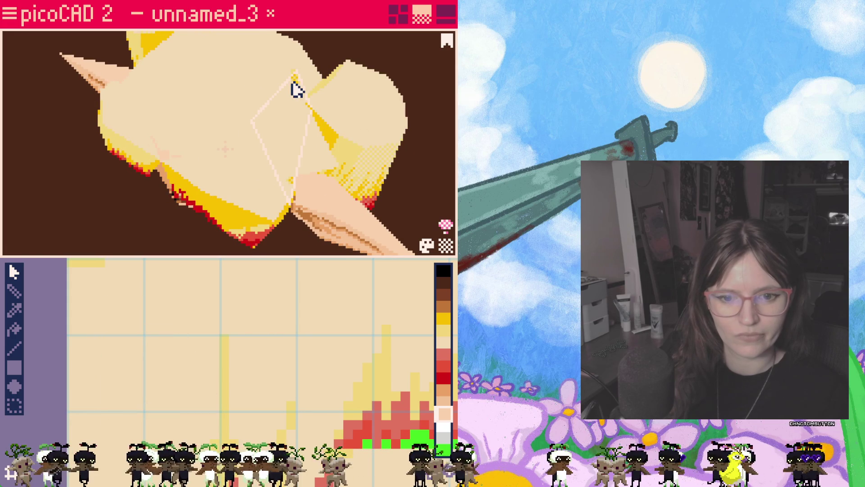
pyautogui.moveTo(288, 139)
pyautogui.mouseDown(button='right')
pyautogui.moveTo(182, 178)
pyautogui.moveTo(156, 153)
pyautogui.moveTo(72, 157)
pyautogui.moveTo(10, 188)
pyautogui.moveTo(73, 110)
pyautogui.moveTo(58, 68)
pyautogui.moveTo(69, 85)
pyautogui.moveTo(61, 77)
pyautogui.mouseUp(button='right')
pyautogui.click(237, 156)
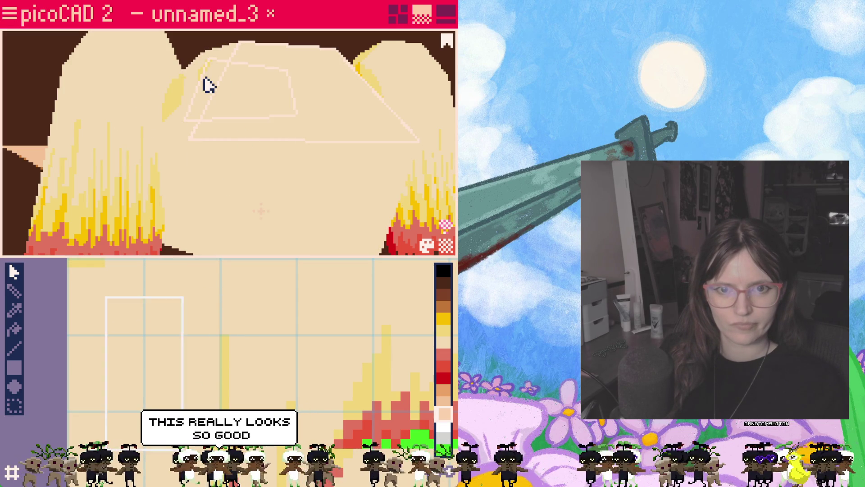
pyautogui.moveTo(202, 87)
pyautogui.mouseDown(button='right')
pyautogui.moveTo(228, 176)
pyautogui.moveTo(296, 205)
pyautogui.moveTo(309, 250)
pyautogui.moveTo(294, 153)
pyautogui.mouseUp(button='right')
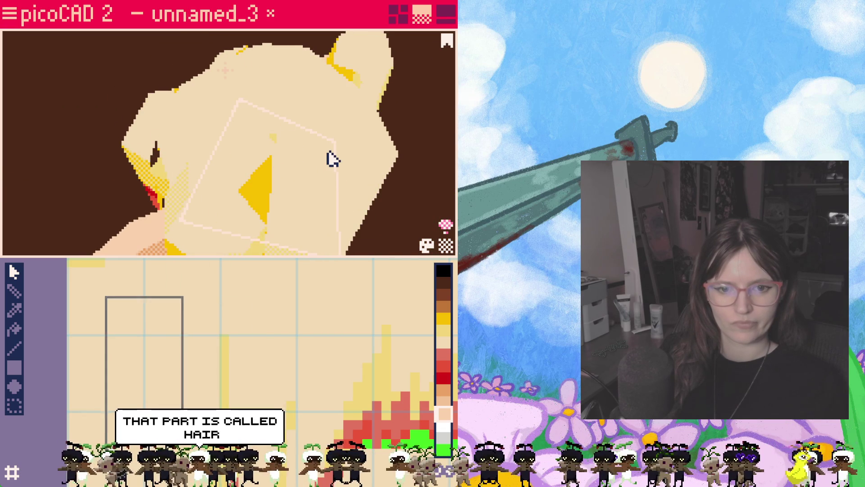
pyautogui.moveTo(361, 103)
pyautogui.mouseDown(button='right')
pyautogui.moveTo(324, 183)
pyautogui.moveTo(212, 151)
pyautogui.moveTo(263, 188)
pyautogui.moveTo(275, 137)
pyautogui.moveTo(262, 153)
pyautogui.moveTo(170, 133)
pyautogui.moveTo(255, 189)
pyautogui.moveTo(299, 136)
pyautogui.moveTo(320, 195)
pyautogui.moveTo(372, 247)
pyautogui.moveTo(380, 212)
pyautogui.moveTo(289, 166)
pyautogui.moveTo(240, 184)
pyautogui.moveTo(215, 178)
pyautogui.moveTo(221, 181)
pyautogui.mouseUp(button='right')
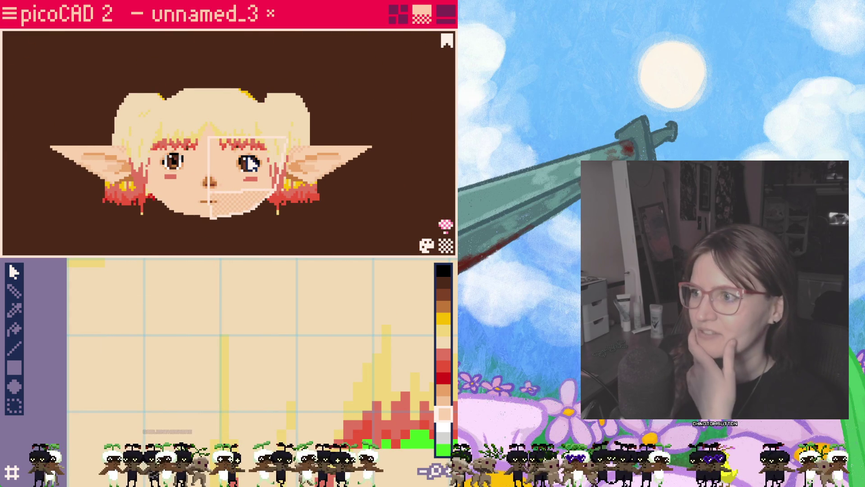
# - Orbit and zoom around the finished elf head, restore the camera, and bring up the main menu
pyautogui.moveTo(260, 229)
pyautogui.mouseDown(button='right')
pyautogui.moveTo(177, 224)
pyautogui.moveTo(271, 215)
pyautogui.moveTo(243, 204)
pyautogui.mouseUp(button='right')
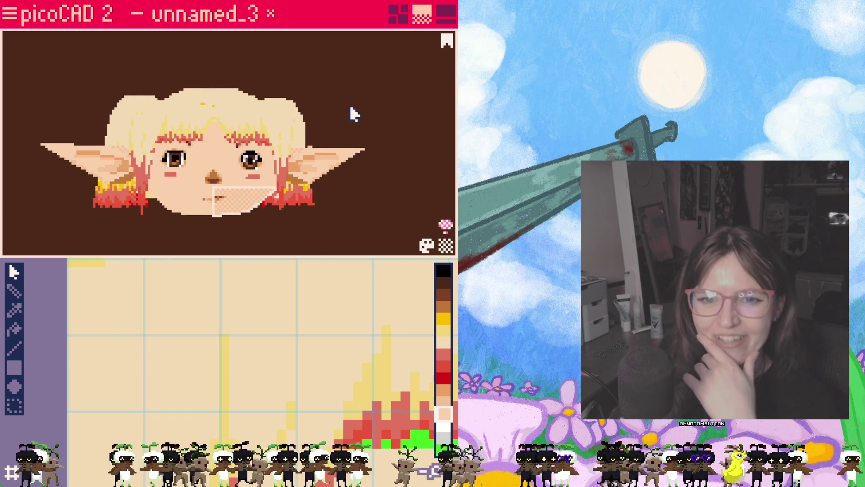
pyautogui.scroll(3, 242, 187)
pyautogui.scroll(-1, 243, 223)
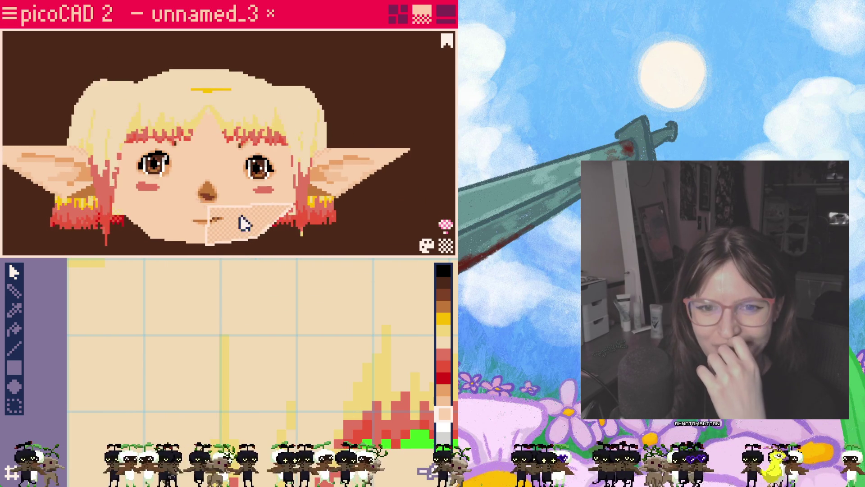
pyautogui.click(447, 44)
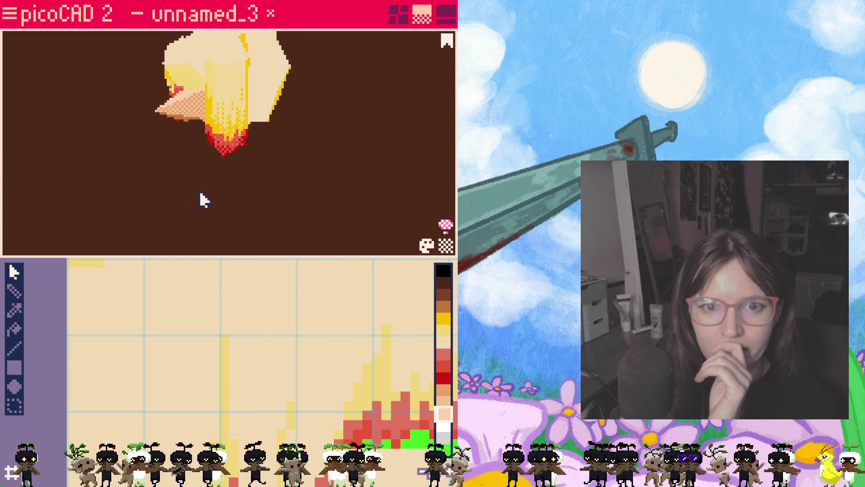
pyautogui.moveTo(392, 122)
pyautogui.mouseDown(button='right')
pyautogui.moveTo(265, 120)
pyautogui.moveTo(228, 234)
pyautogui.moveTo(229, 162)
pyautogui.mouseUp(button='right')
pyautogui.scroll(3, 229, 162)
pyautogui.click(8, 17)
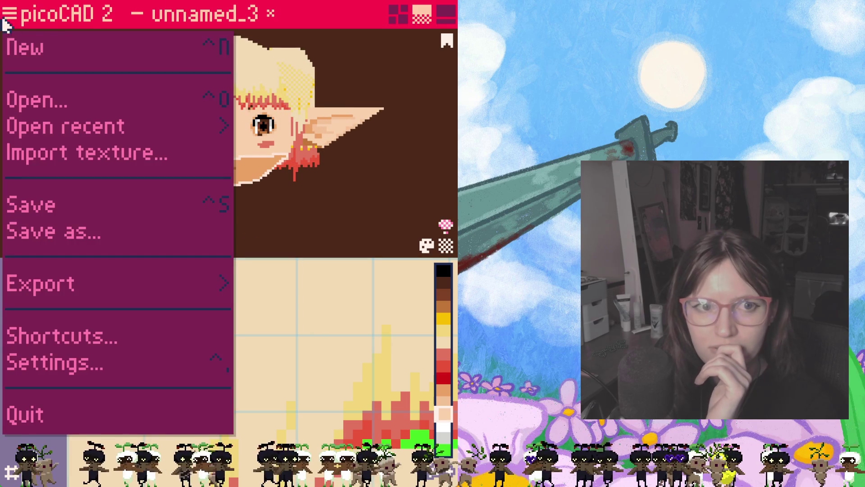
# - Start a GIF export with the camera set to sway instead of spin
pyautogui.click(90, 283)
pyautogui.click(161, 293)
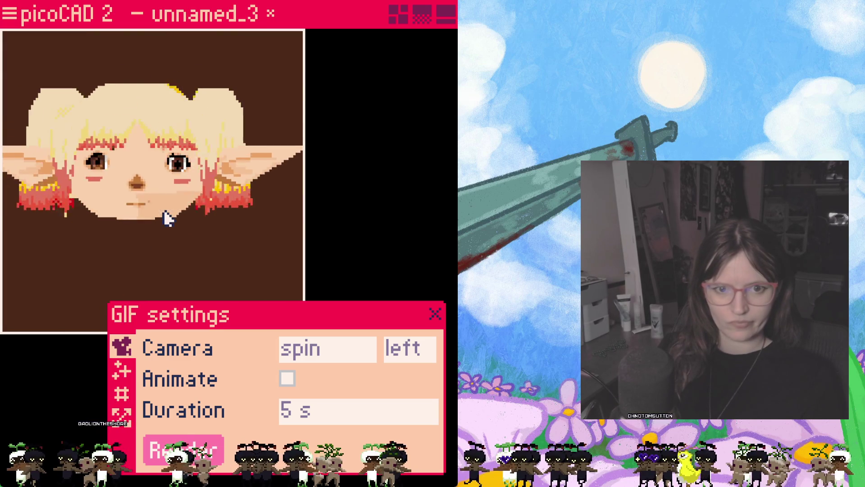
pyautogui.click(332, 356)
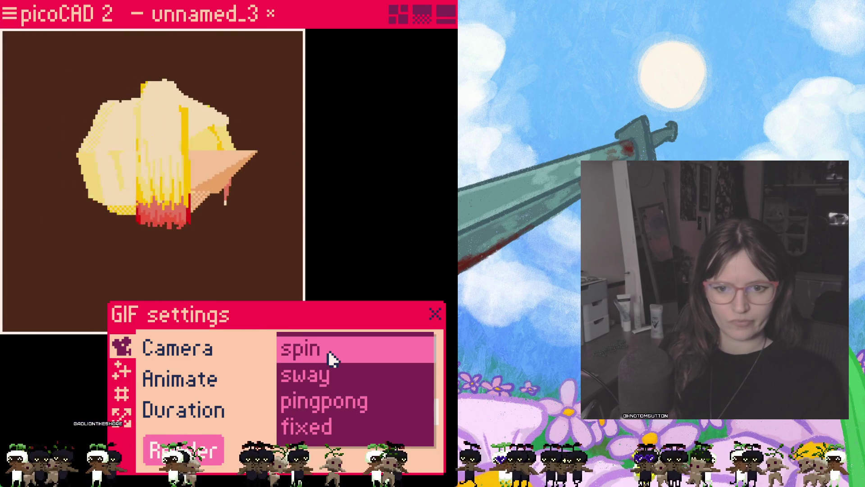
pyautogui.click(330, 385)
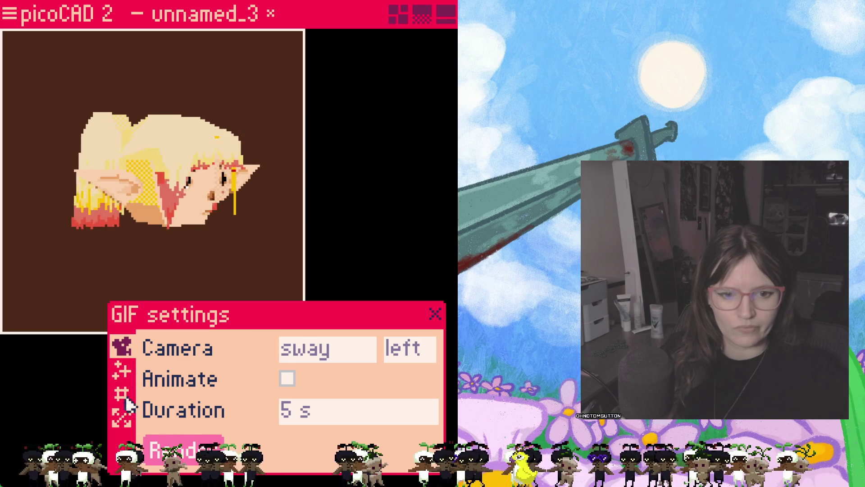
# - Give the GIF a 1 px black outline in the effects settings
pyautogui.click(125, 378)
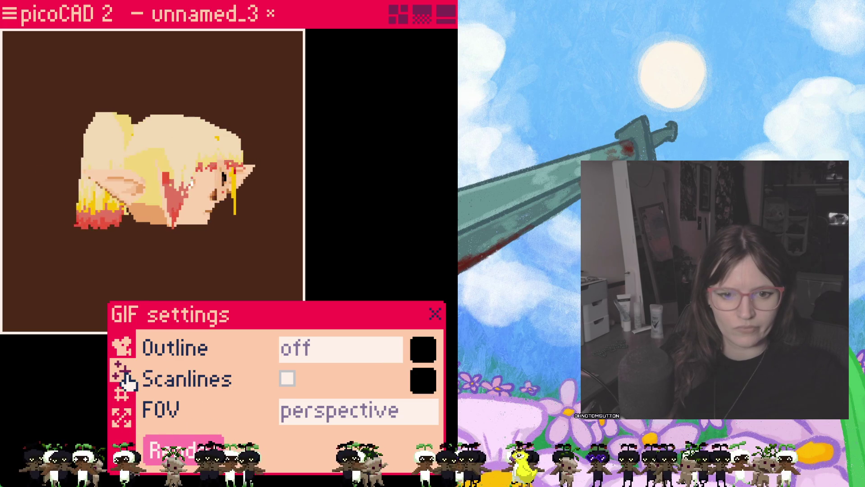
pyautogui.click(422, 361)
pyautogui.click(405, 341)
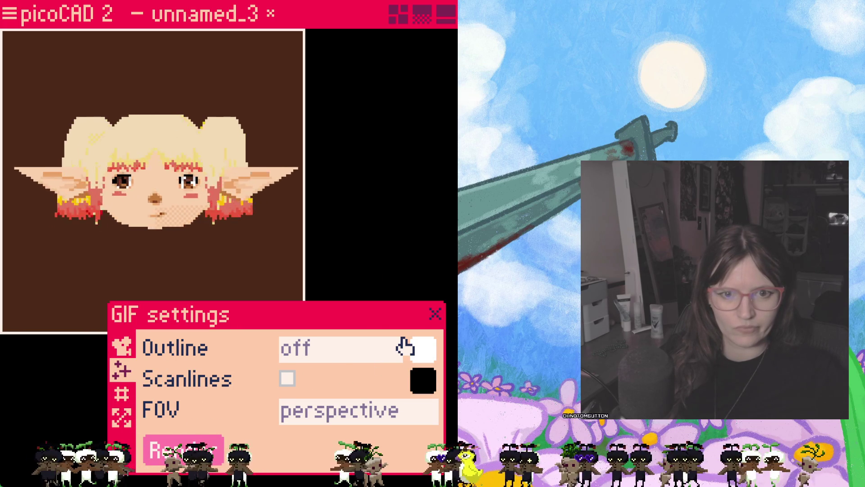
pyautogui.click(427, 360)
pyautogui.click(422, 367)
pyautogui.click(361, 349)
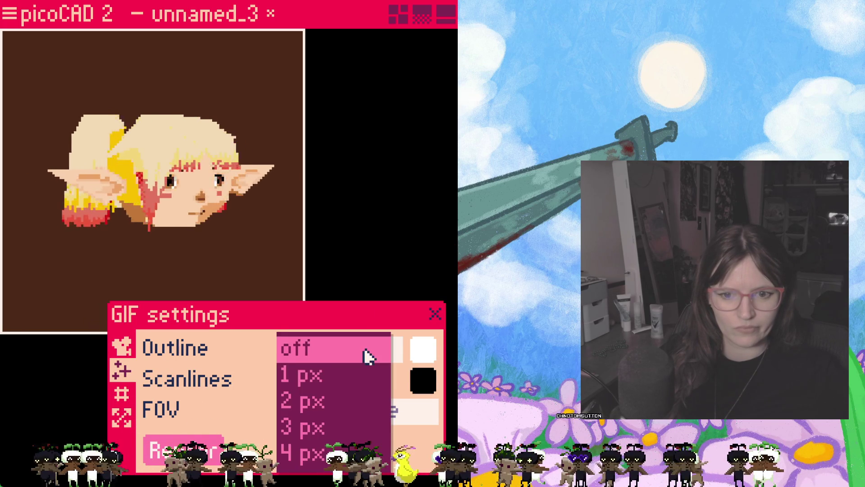
pyautogui.click(344, 382)
pyautogui.click(425, 356)
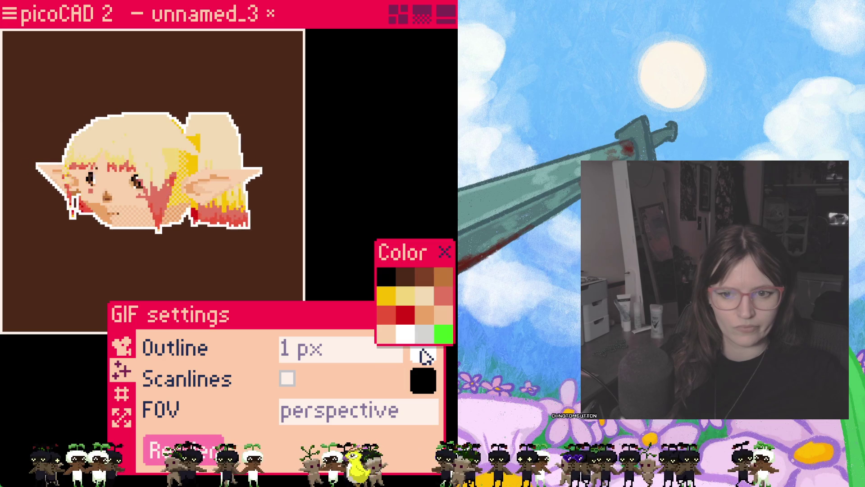
pyautogui.click(387, 279)
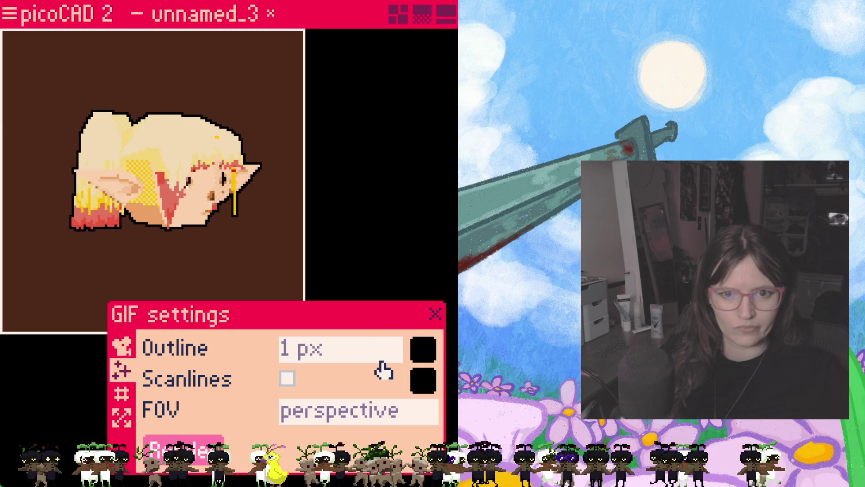
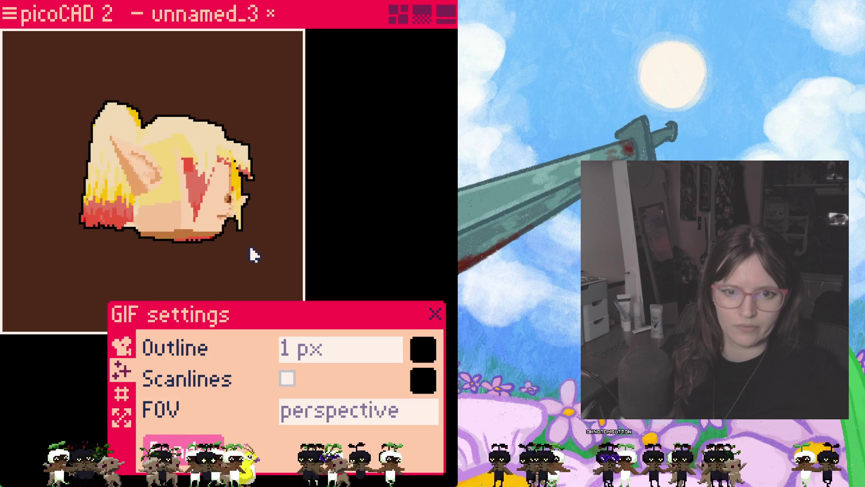
# - Choose 192 × 192 as the GIF output size and shift the settings panel clear of the head
pyautogui.click(121, 395)
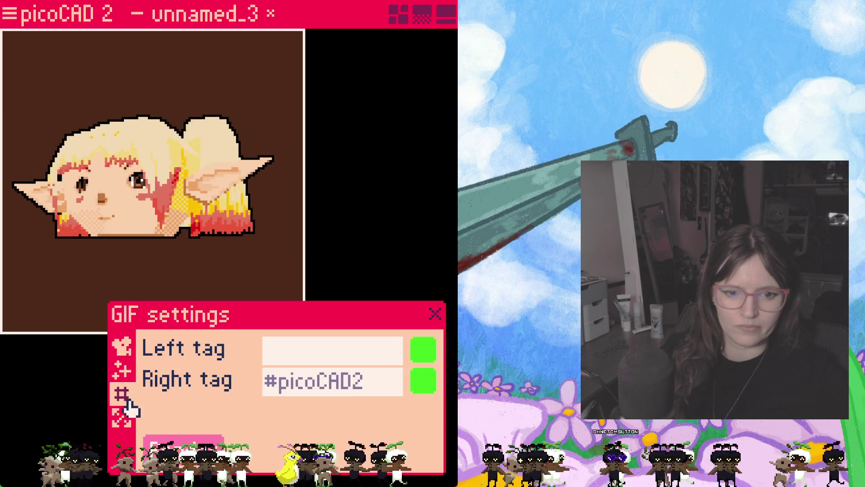
pyautogui.click(122, 417)
pyautogui.click(366, 355)
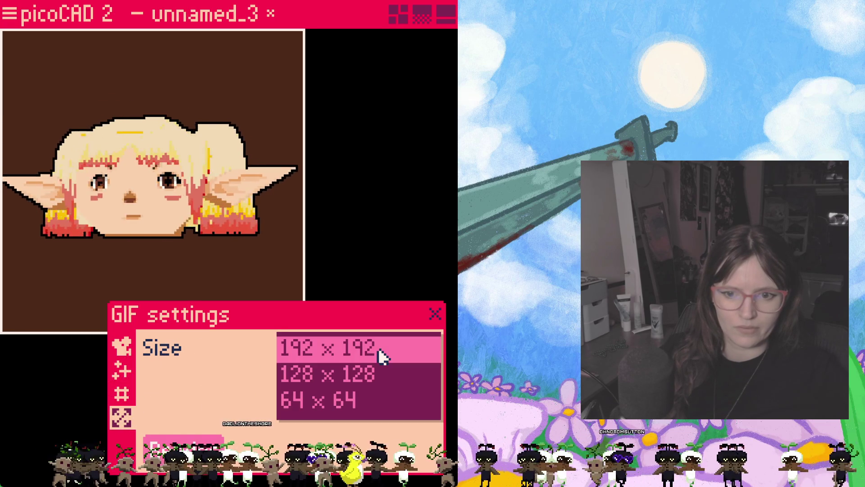
pyautogui.click(366, 354)
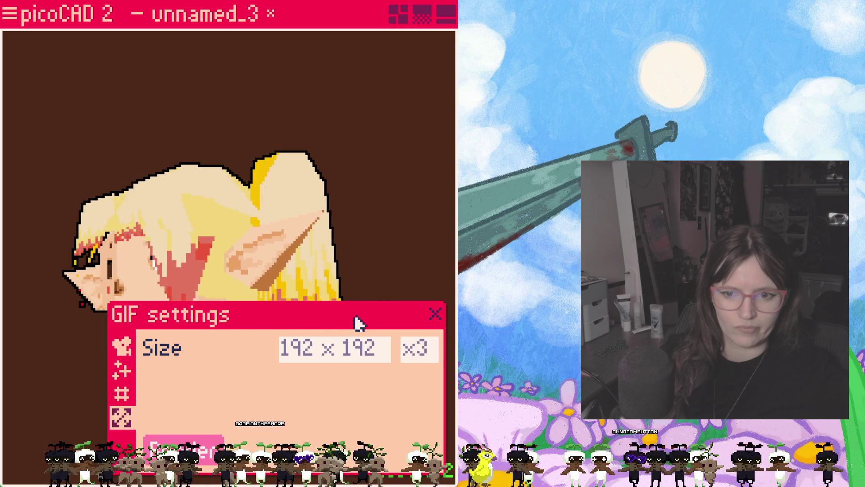
pyautogui.moveTo(261, 323)
pyautogui.mouseDown()
pyautogui.moveTo(415, 238)
pyautogui.moveTo(252, 10)
pyautogui.moveTo(207, 323)
pyautogui.moveTo(180, 387)
pyautogui.mouseUp()
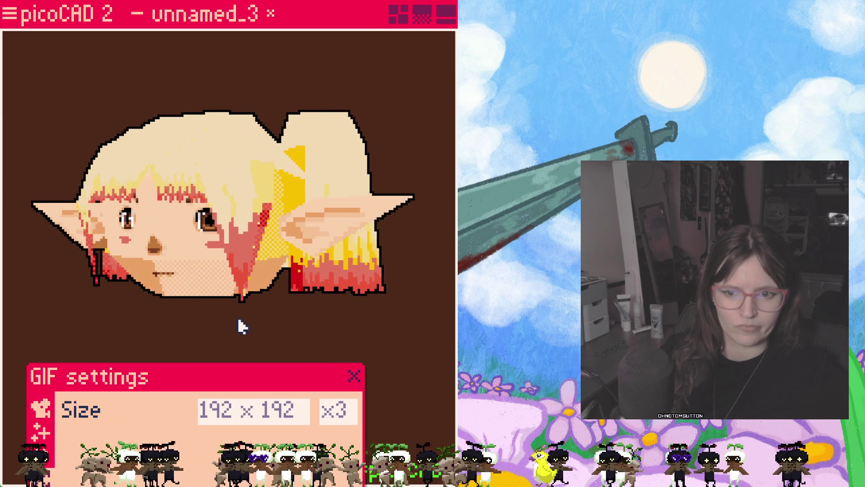
pyautogui.moveTo(236, 381)
pyautogui.mouseDown()
pyautogui.moveTo(228, 373)
pyautogui.moveTo(456, 236)
pyautogui.moveTo(293, 347)
pyautogui.moveTo(266, 321)
pyautogui.mouseUp()
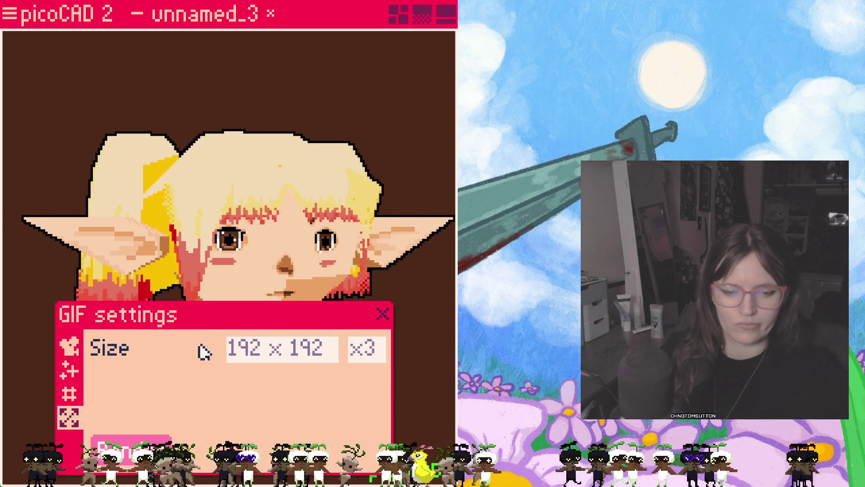
# - Enter the creator's handle as the GIF left tag text
pyautogui.click(70, 396)
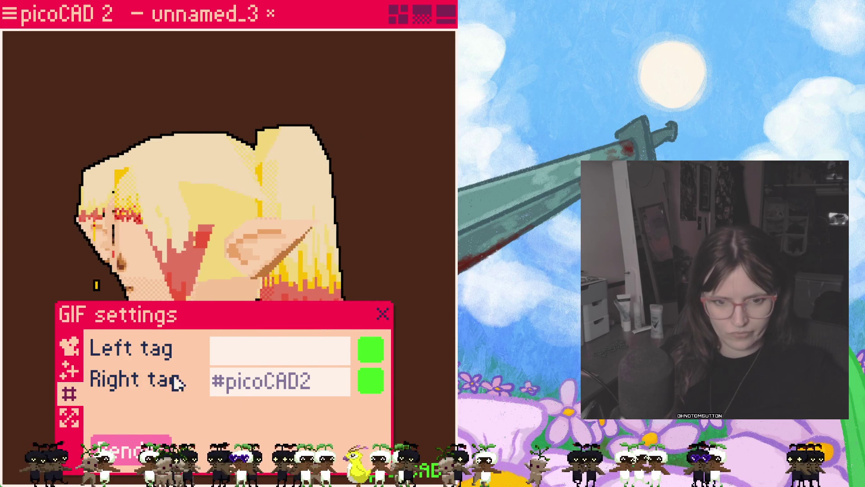
pyautogui.click(309, 359)
pyautogui.write('electroslag')
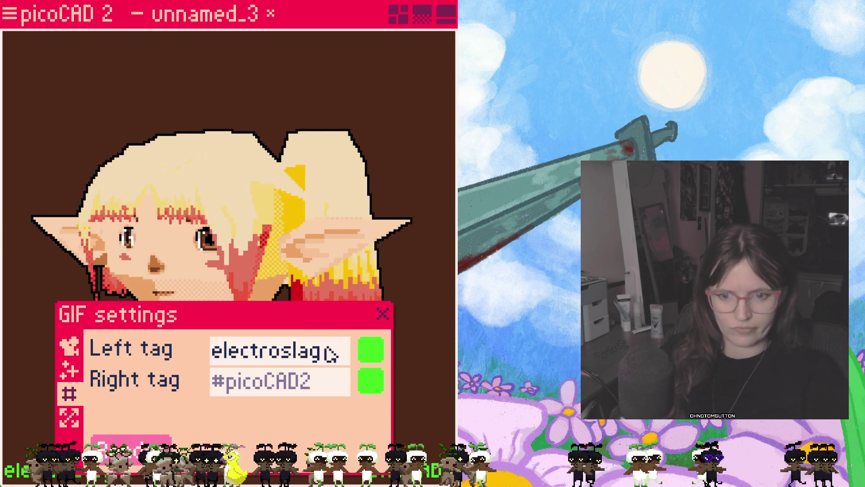
# - Make both the left and right GIF tags salmon
pyautogui.click(371, 350)
pyautogui.click(433, 298)
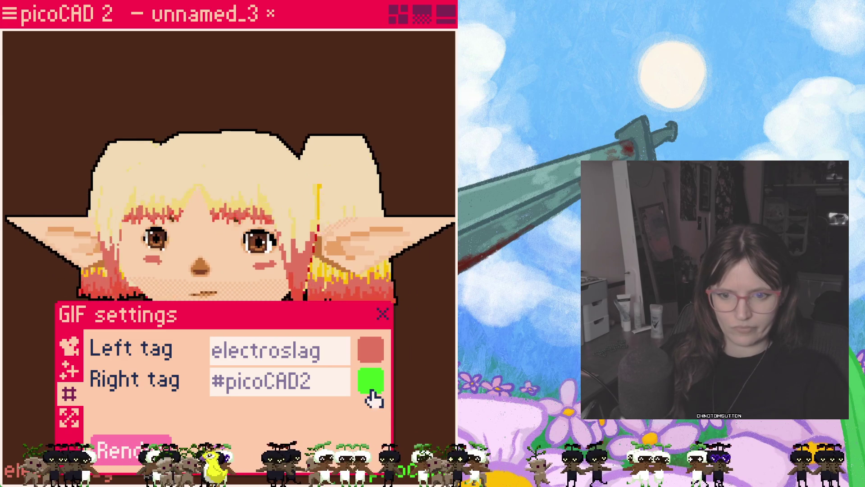
pyautogui.click(370, 382)
pyautogui.click(440, 328)
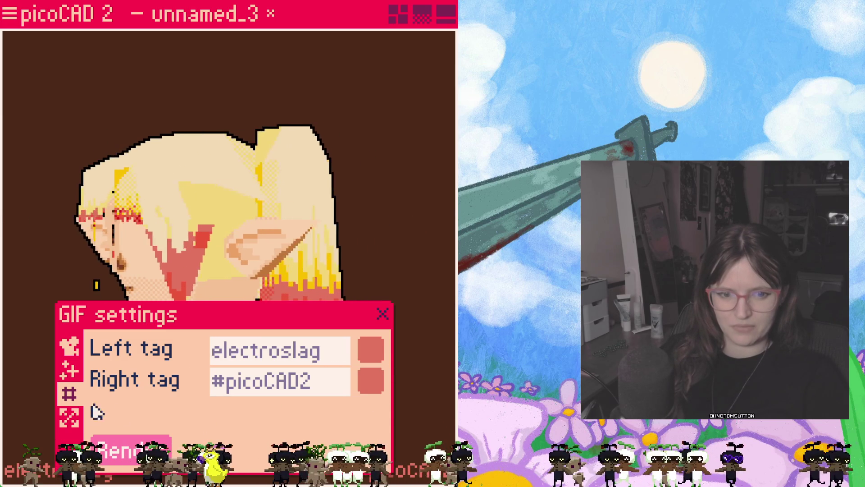
pyautogui.click(73, 370)
pyautogui.click(72, 354)
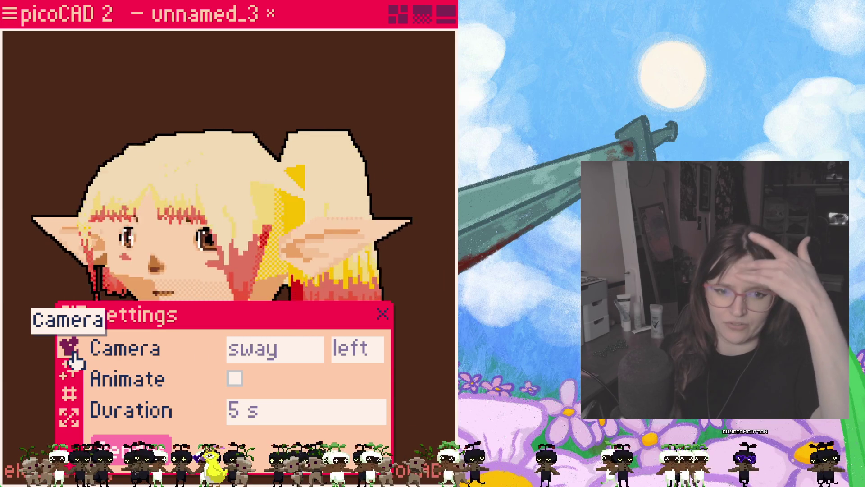
pyautogui.click(70, 375)
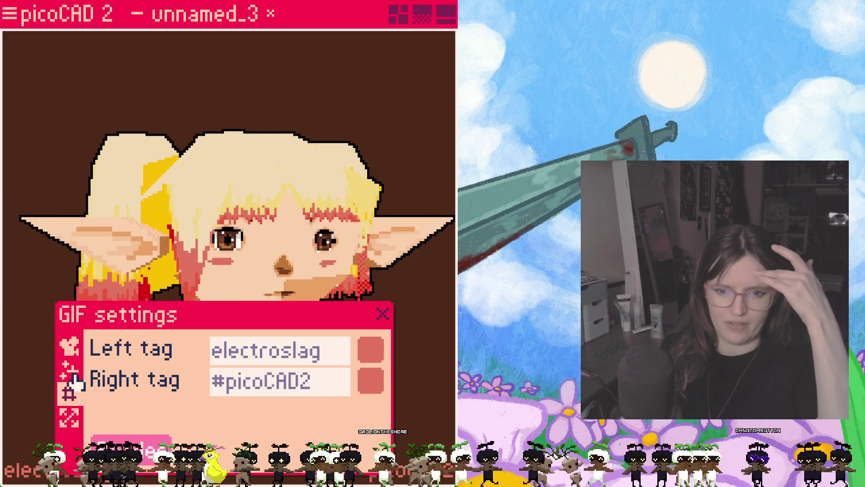
# - Preview scanlines on the GIF, then switch them back off
pyautogui.click(236, 379)
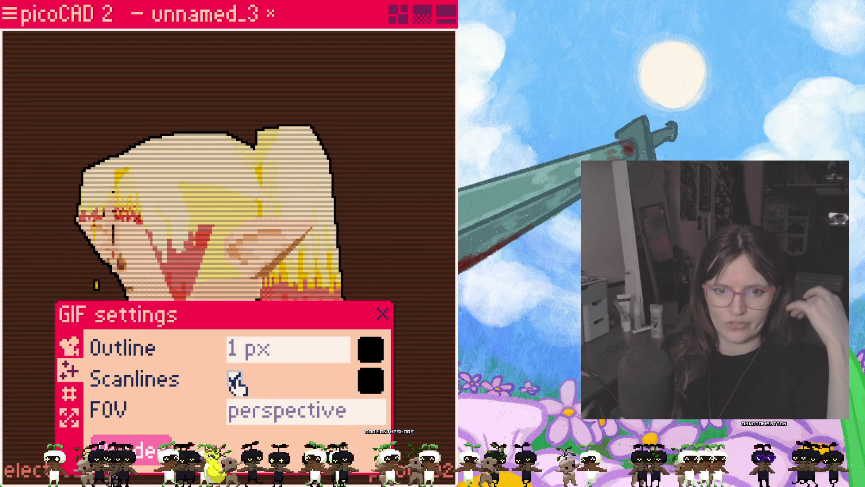
pyautogui.click(235, 379)
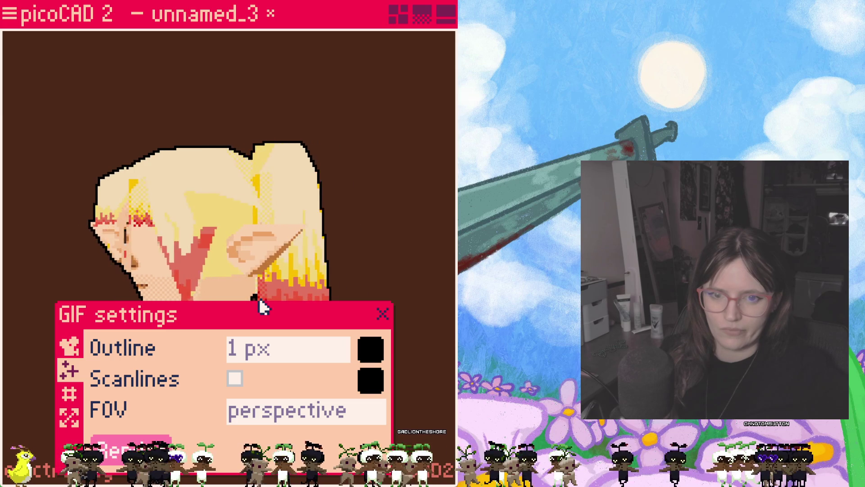
pyautogui.click(68, 347)
# - Keep the camera direction left and, after trying pingpong and fixed, return the motion to sway
pyautogui.click(358, 356)
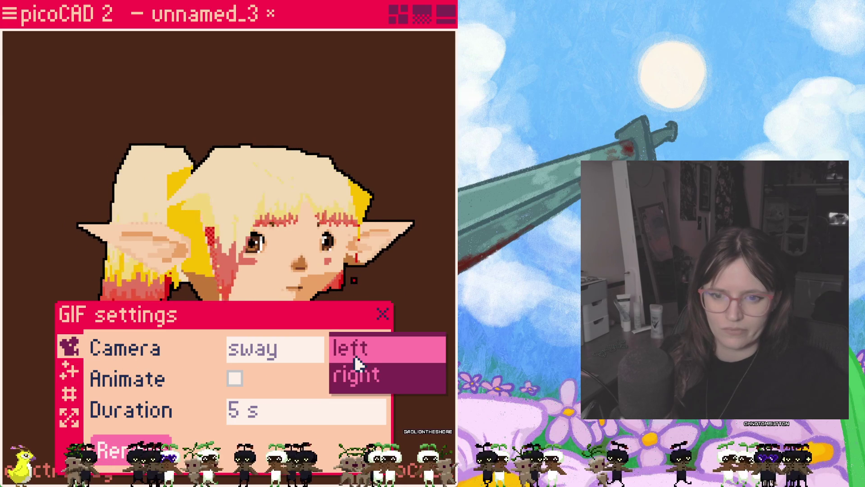
pyautogui.click(348, 358)
pyautogui.click(303, 364)
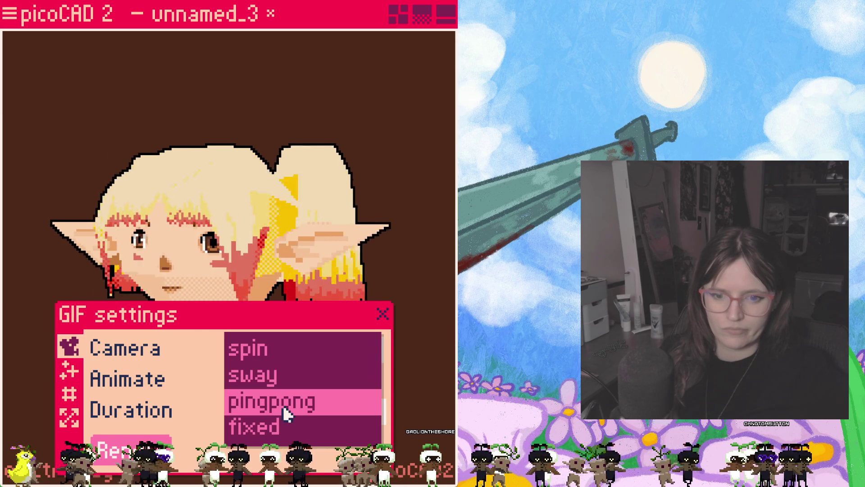
pyautogui.click(282, 404)
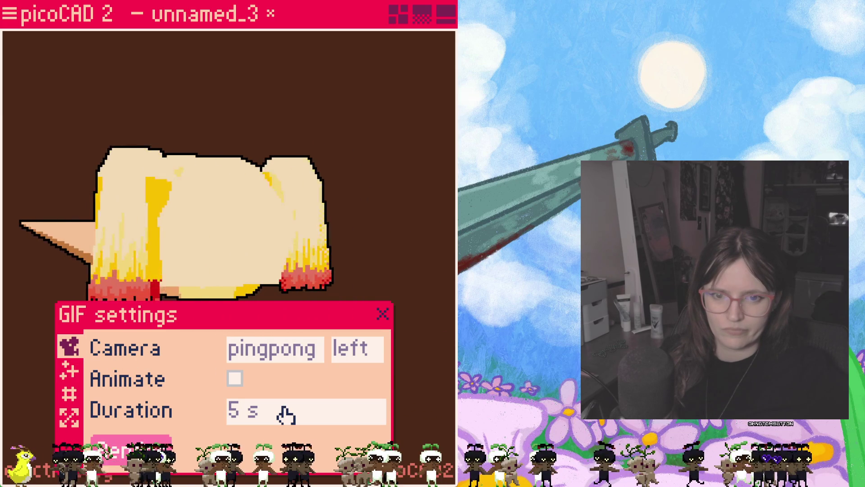
pyautogui.click(302, 359)
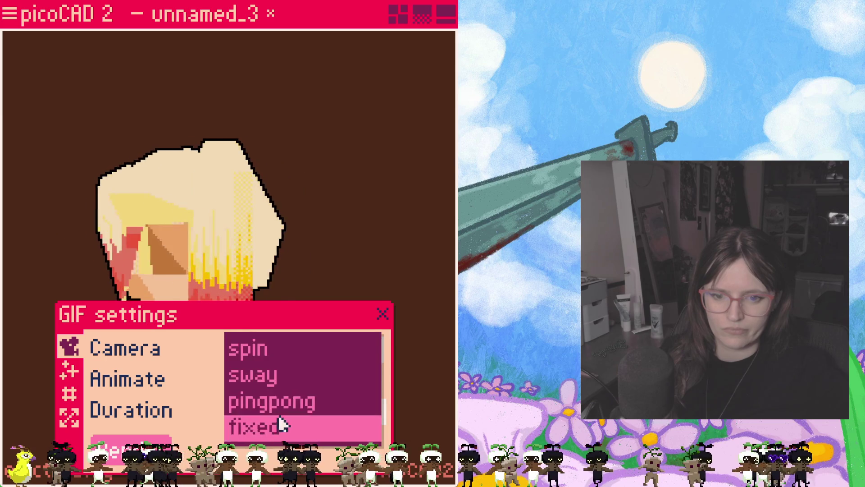
pyautogui.click(283, 420)
pyautogui.click(296, 354)
pyautogui.click(283, 379)
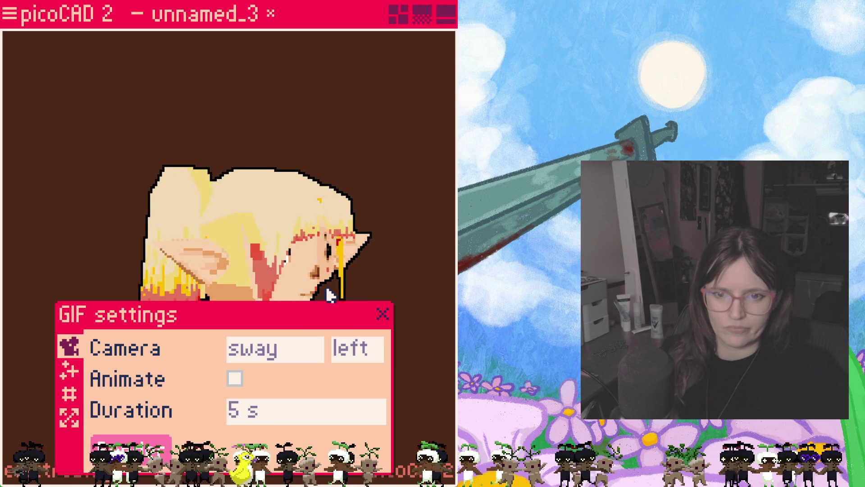
# - Position the head and settings panel in the preview, then render the swaying elf head GIF
pyautogui.moveTo(319, 323)
pyautogui.mouseDown()
pyautogui.moveTo(458, 221)
pyautogui.moveTo(338, 330)
pyautogui.moveTo(334, 355)
pyautogui.mouseUp()
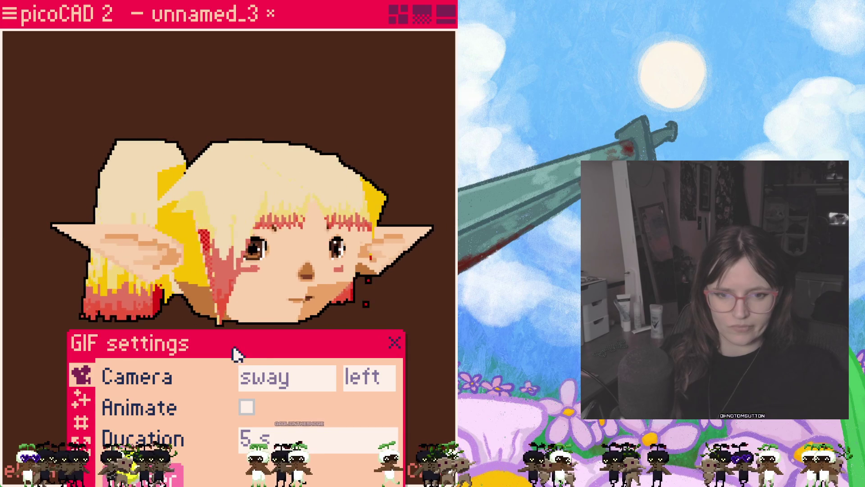
pyautogui.moveTo(239, 354); pyautogui.dragTo(247, 234)
pyautogui.click(155, 380)
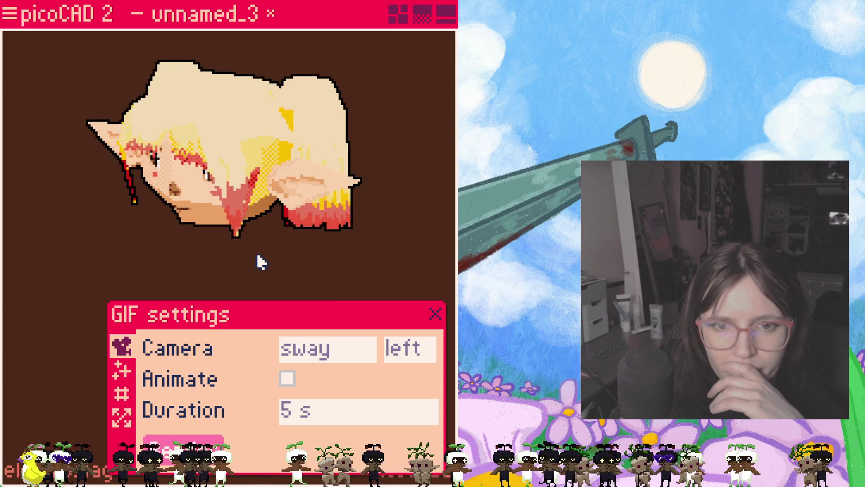
pyautogui.moveTo(292, 234); pyautogui.dragTo(292, 312, button='middle')
pyautogui.moveTo(292, 311)
pyautogui.mouseDown()
pyautogui.moveTo(315, 361)
pyautogui.moveTo(309, 377)
pyautogui.moveTo(283, 356)
pyautogui.mouseUp()
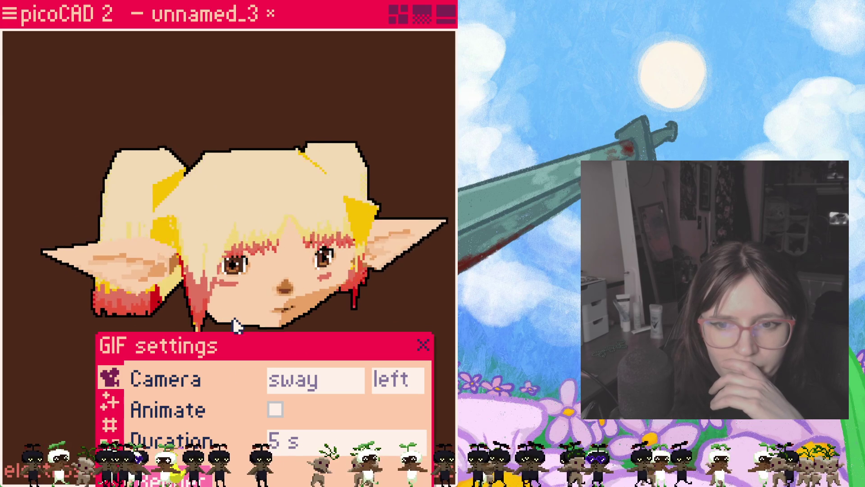
pyautogui.press('Return')
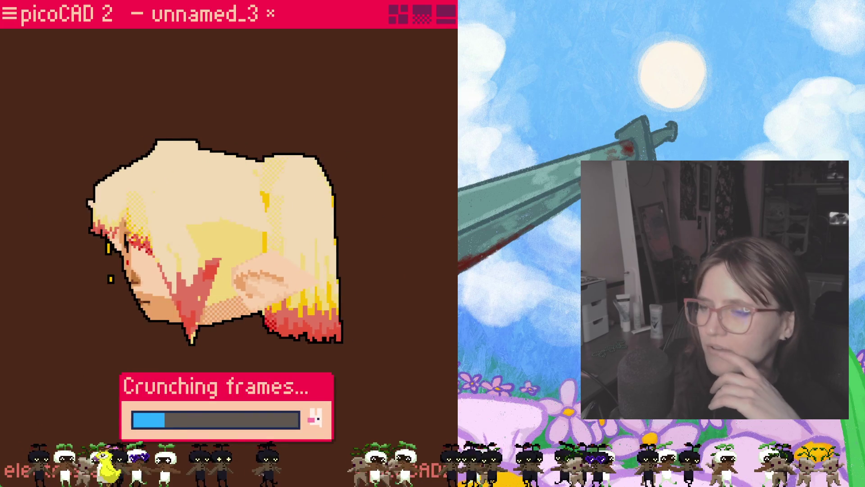